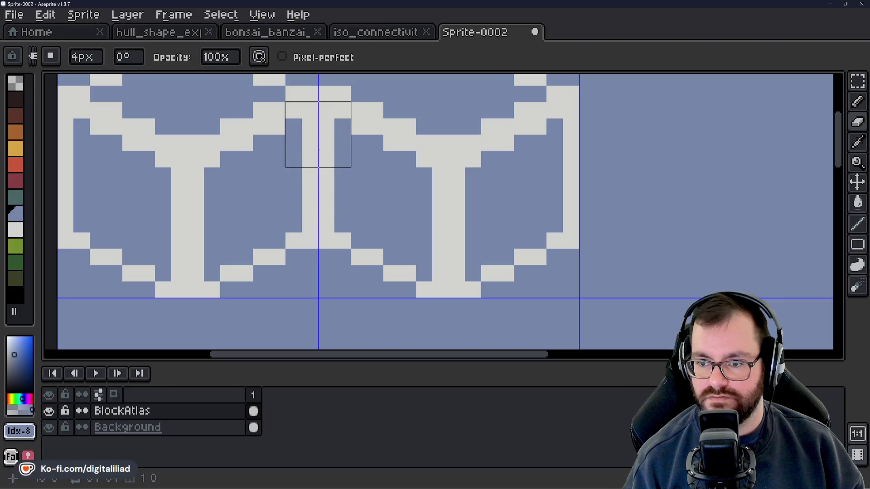
# Set the brush size to 1 and paint out the doubled edge line between the first two cubes.
pyautogui.click(95, 53)
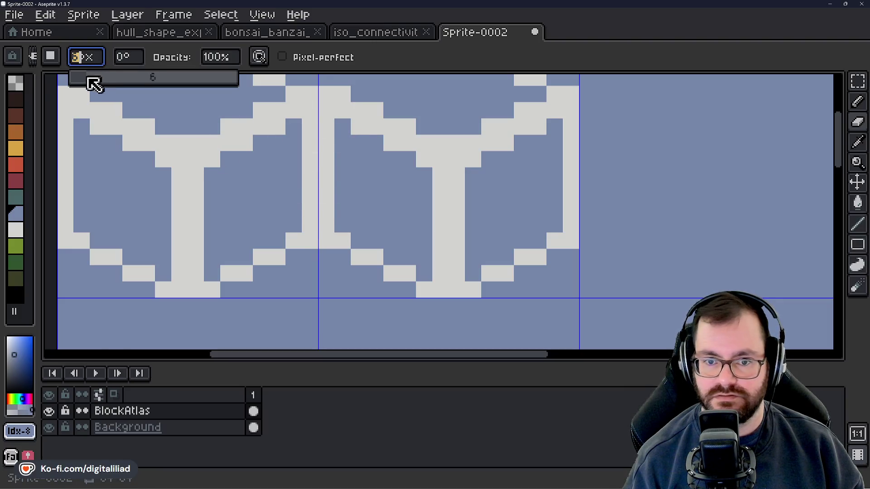
pyautogui.write('1')
pyautogui.moveTo(326, 127); pyautogui.dragTo(326, 224)
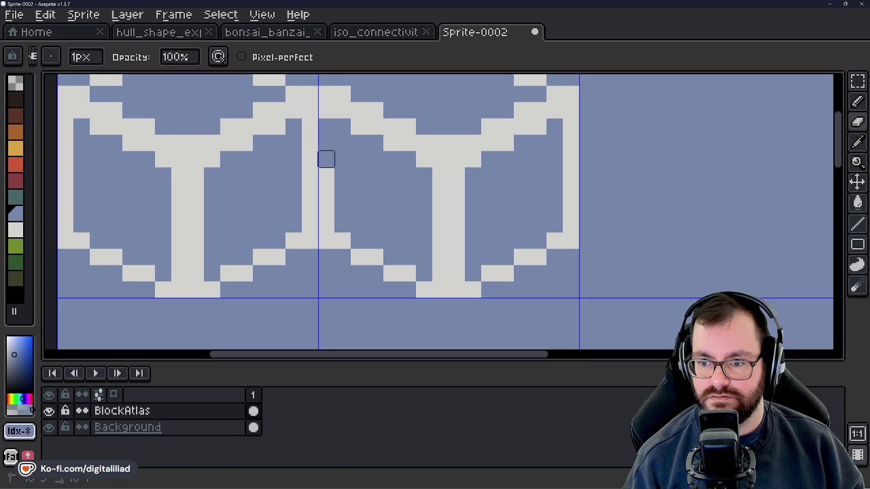
pyautogui.scroll(-3, 326, 224)
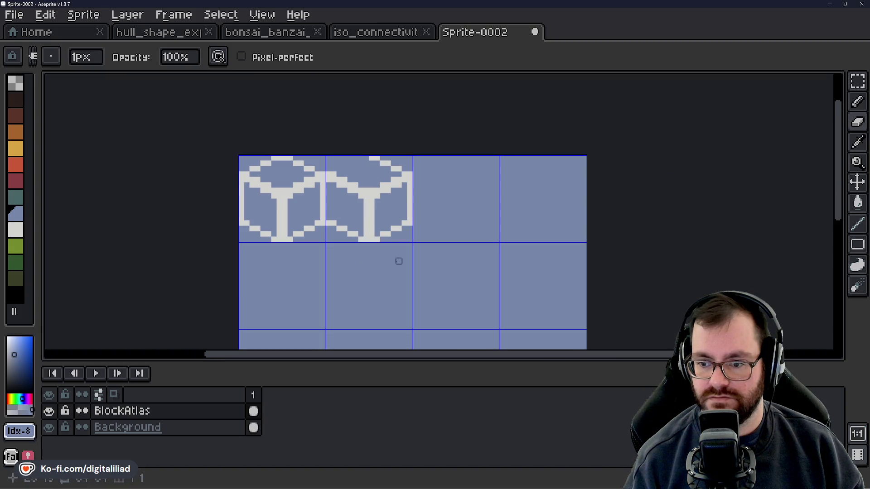
pyautogui.scroll(-1, 394, 261)
pyautogui.moveTo(397, 286); pyautogui.dragTo(382, 275)
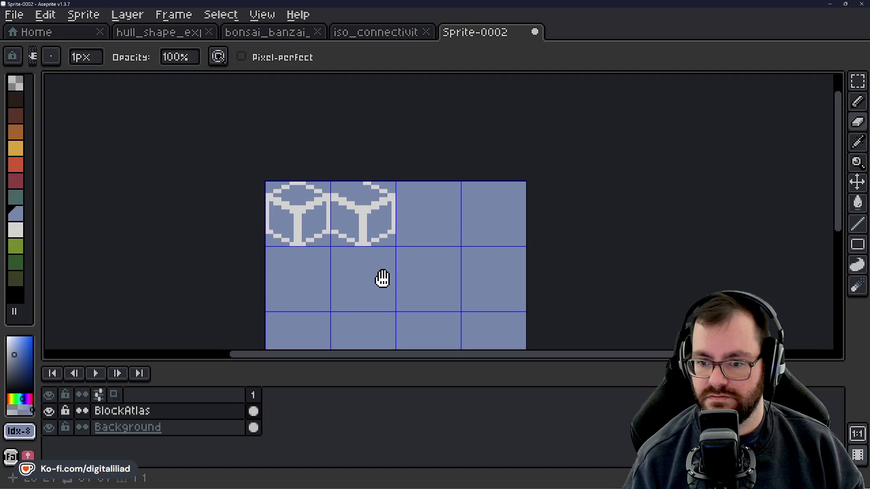
pyautogui.scroll(1, 390, 211)
pyautogui.scroll(1, 396, 222)
# Paste a copy of the cube tile and drop it into the third cell of the top row.
pyautogui.hotkey('ctrl', 'v')
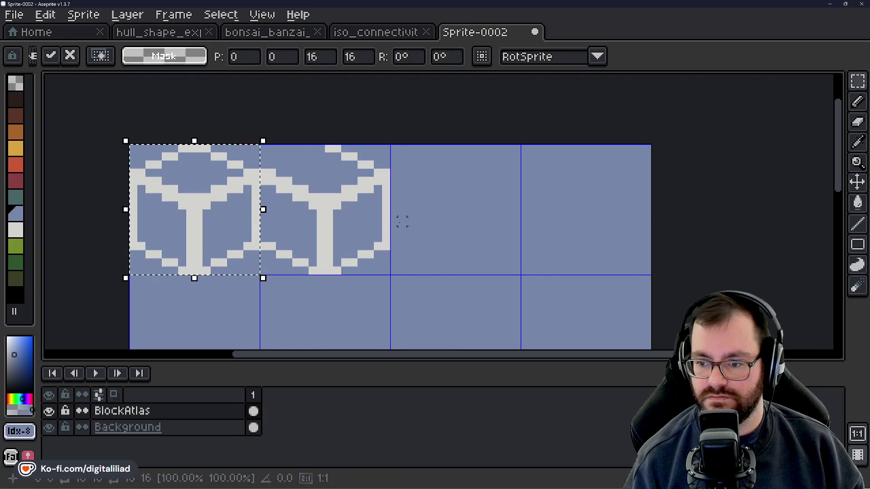
pyautogui.moveTo(229, 223); pyautogui.dragTo(493, 223)
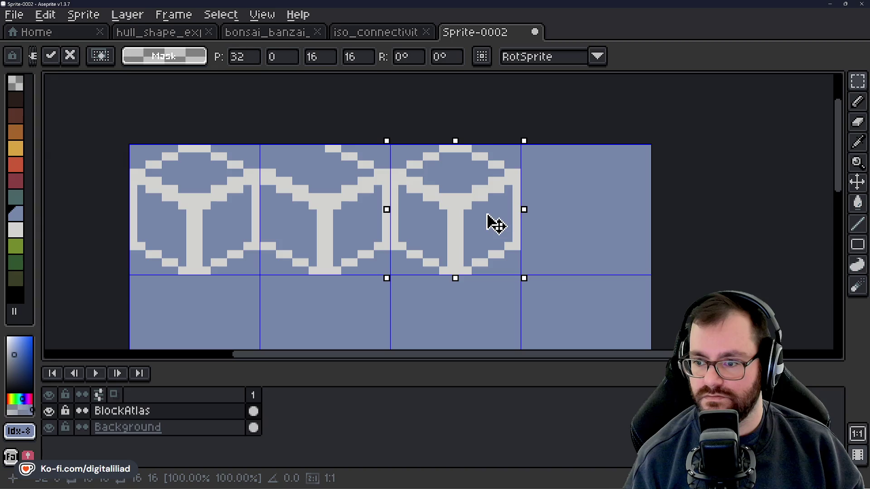
pyautogui.scroll(-1, 378, 195)
pyautogui.scroll(-1, 381, 195)
pyautogui.click(496, 190)
pyautogui.scroll(2, 496, 193)
pyautogui.scroll(1, 399, 204)
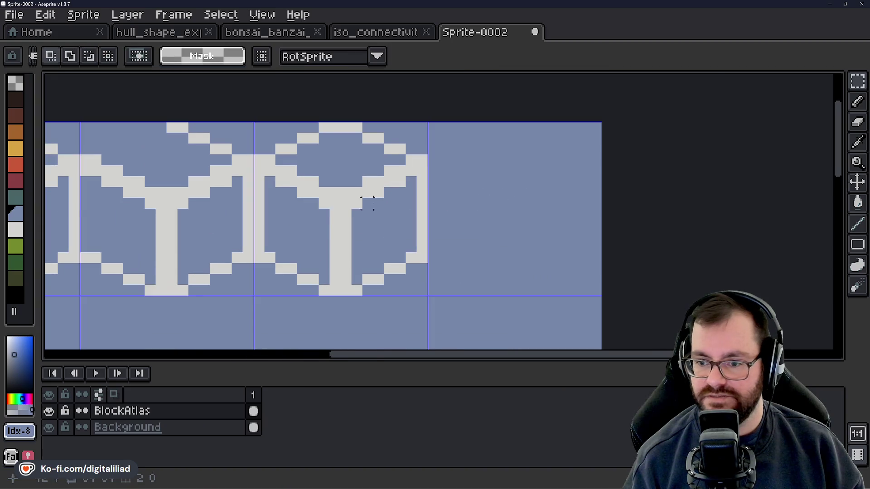
pyautogui.scroll(1, 376, 200)
pyautogui.press('b')
pyautogui.scroll(-2, 385, 197)
# Paint out half of the third cube's trunk in the background blue.
pyautogui.scroll(1, 385, 197)
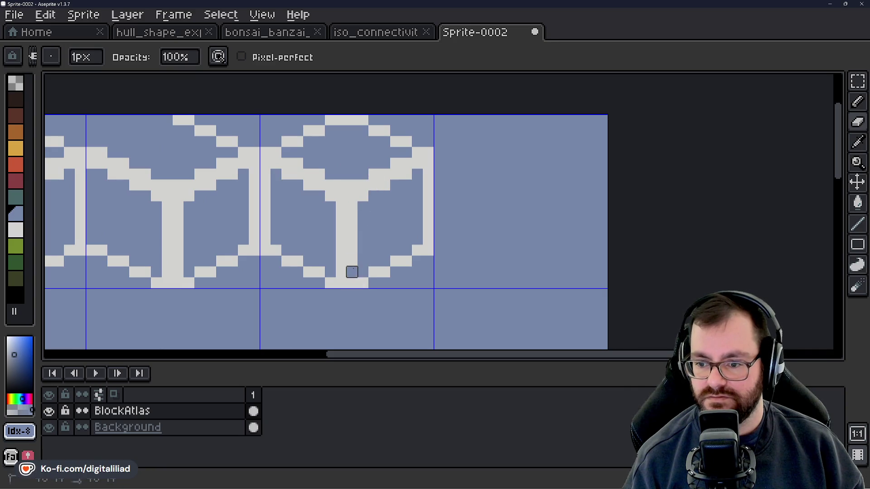
pyautogui.moveTo(352, 272)
pyautogui.mouseDown()
pyautogui.moveTo(352, 217)
pyautogui.moveTo(385, 184)
pyautogui.moveTo(428, 163)
pyautogui.moveTo(351, 185)
pyautogui.mouseUp()
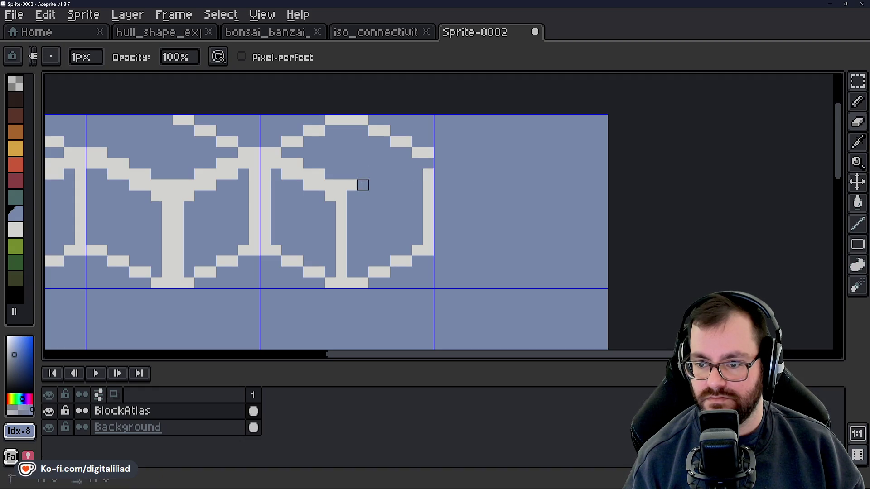
pyautogui.scroll(-4, 385, 217)
pyautogui.scroll(-1, 385, 217)
pyautogui.scroll(-1, 385, 217)
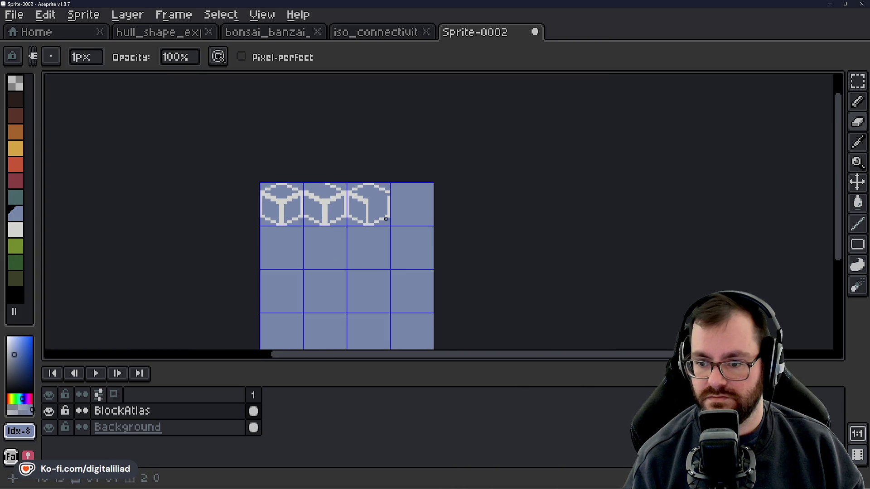
pyautogui.scroll(2, 371, 196)
pyautogui.scroll(2, 376, 208)
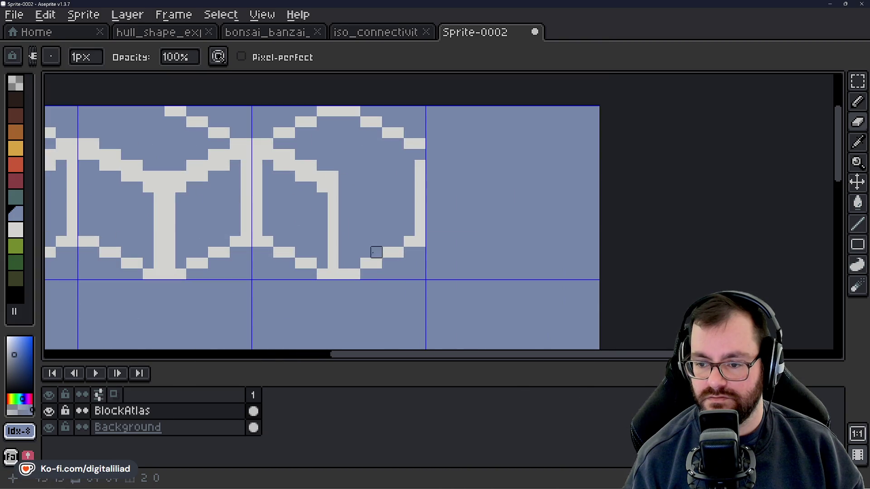
# Paint out the third cube's lower-right edge, right side and remaining trunk pixels, and paste another cube copy.
pyautogui.moveTo(344, 275); pyautogui.dragTo(376, 263)
pyautogui.moveTo(420, 242); pyautogui.dragTo(420, 198)
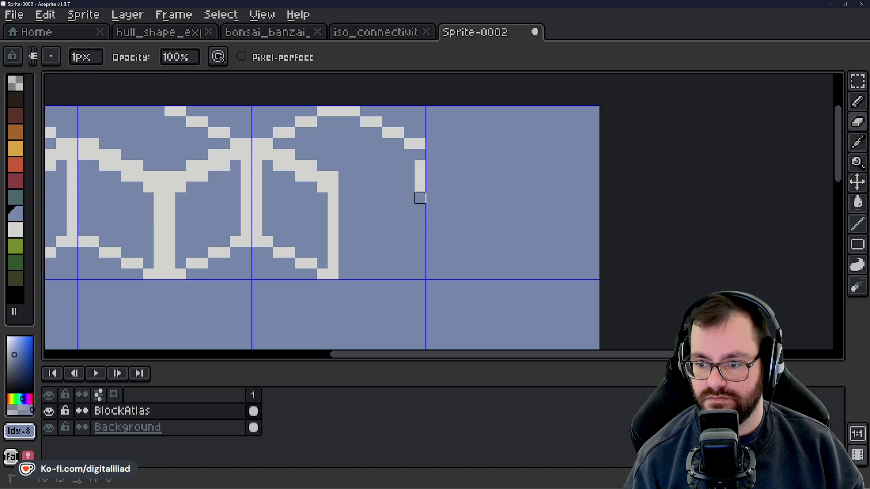
pyautogui.scroll(-5, 399, 241)
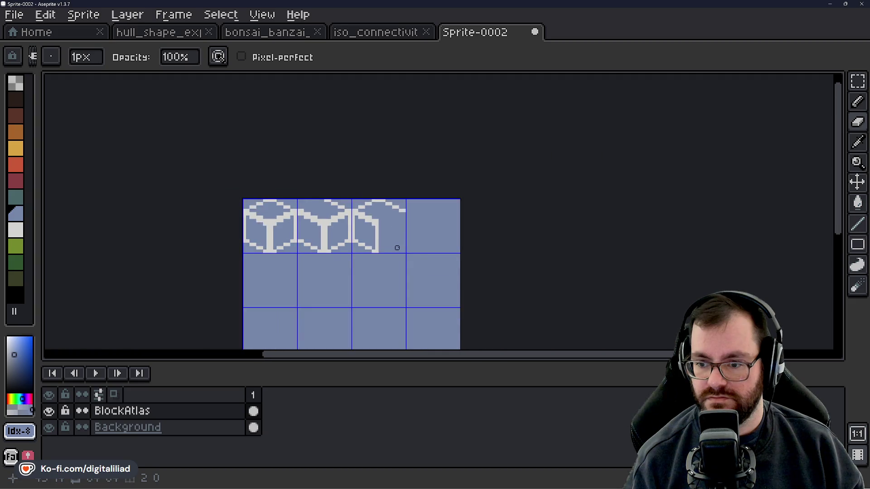
pyautogui.scroll(-2, 397, 246)
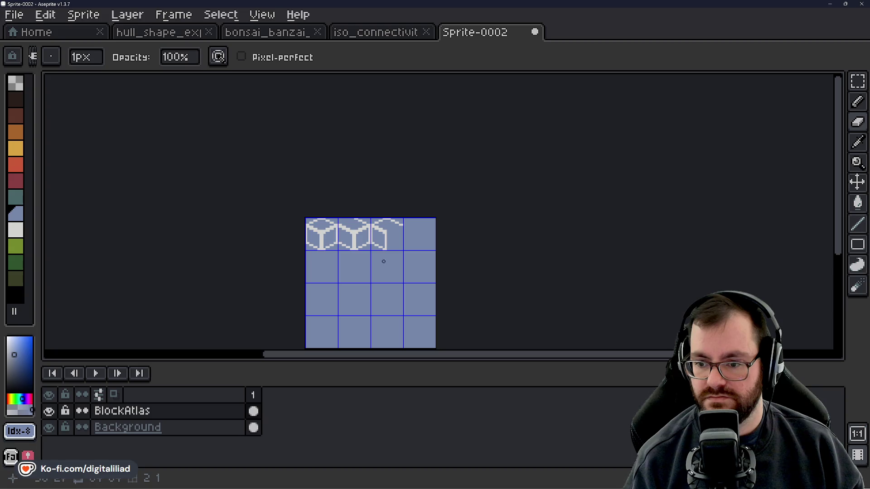
pyautogui.scroll(3, 339, 233)
pyautogui.scroll(2, 459, 243)
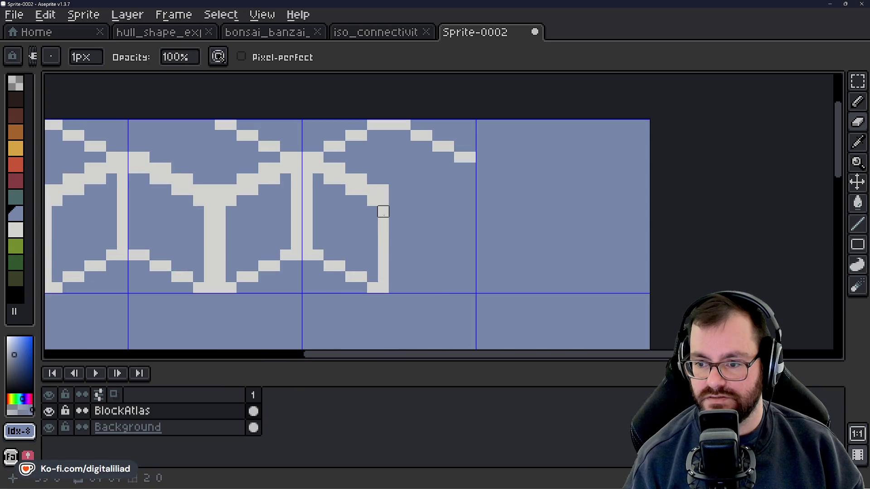
pyautogui.moveTo(383, 210); pyautogui.dragTo(383, 244)
pyautogui.scroll(-3, 382, 277)
pyautogui.scroll(-1, 414, 268)
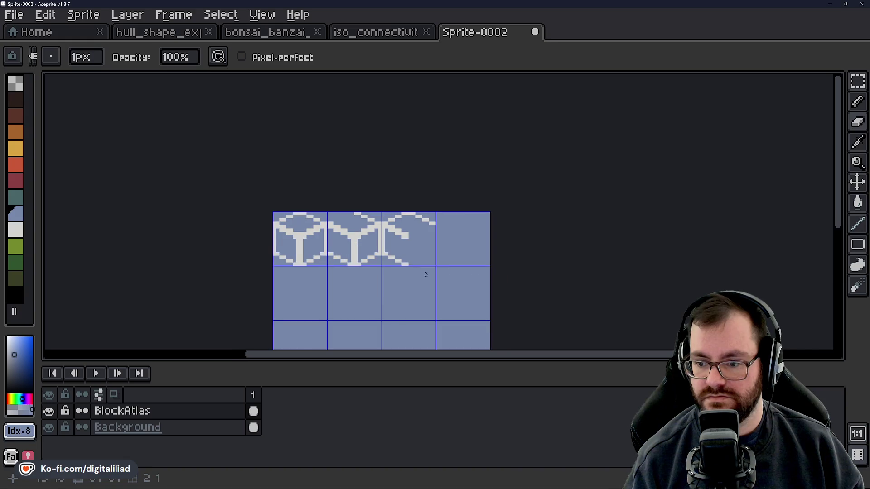
pyautogui.hotkey('ctrl', 'v')
# Place the pasted cube in the fourth cell, nudged up one pixel.
pyautogui.moveTo(281, 227)
pyautogui.mouseDown()
pyautogui.moveTo(462, 229)
pyautogui.moveTo(405, 231)
pyautogui.mouseUp()
pyautogui.scroll(2, 453, 229)
pyautogui.press('Up')
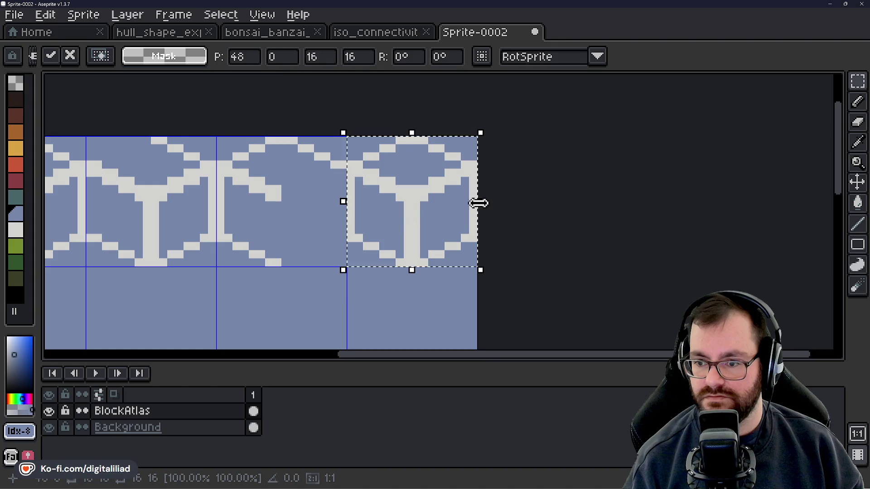
pyautogui.press('Return')
pyautogui.scroll(3, 389, 129)
# Erase the fourth cube's top, right, inner branch, left side and staircase lines, leaving diagonal edges.
pyautogui.press('e')
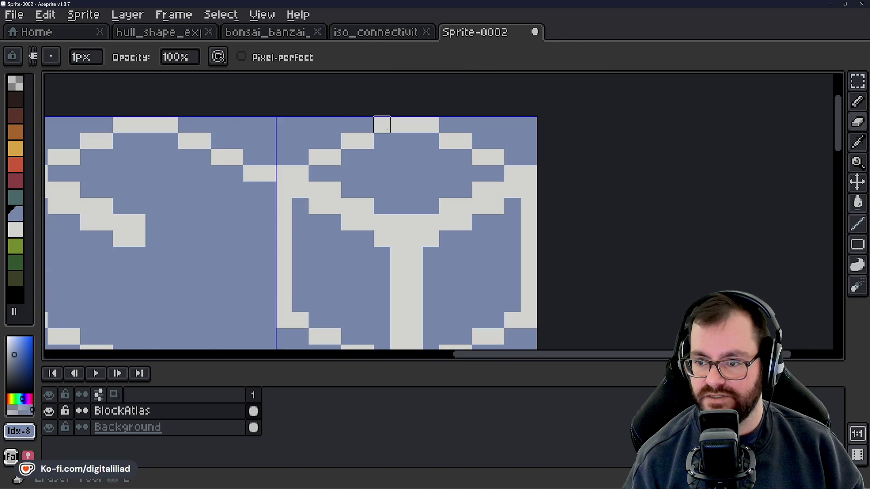
pyautogui.moveTo(382, 125); pyautogui.dragTo(398, 125)
pyautogui.moveTo(513, 190)
pyautogui.mouseDown()
pyautogui.moveTo(529, 190)
pyautogui.moveTo(496, 202)
pyautogui.moveTo(431, 204)
pyautogui.moveTo(430, 222)
pyautogui.moveTo(414, 222)
pyautogui.moveTo(479, 223)
pyautogui.mouseUp()
pyautogui.click(480, 189)
pyautogui.moveTo(382, 157)
pyautogui.mouseDown()
pyautogui.moveTo(332, 141)
pyautogui.moveTo(317, 158)
pyautogui.mouseUp()
pyautogui.scroll(-2, 333, 157)
pyautogui.scroll(2, 361, 184)
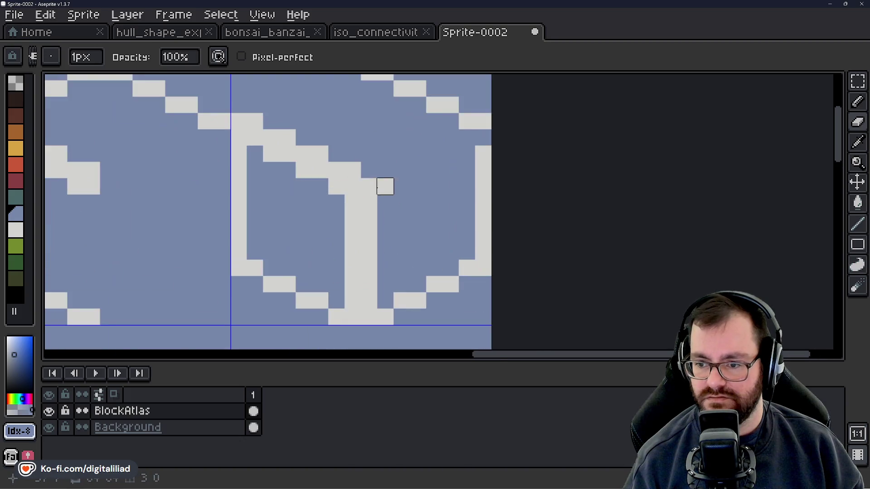
pyautogui.moveTo(385, 187)
pyautogui.mouseDown()
pyautogui.moveTo(369, 187)
pyautogui.moveTo(368, 317)
pyautogui.moveTo(351, 202)
pyautogui.moveTo(287, 186)
pyautogui.mouseUp()
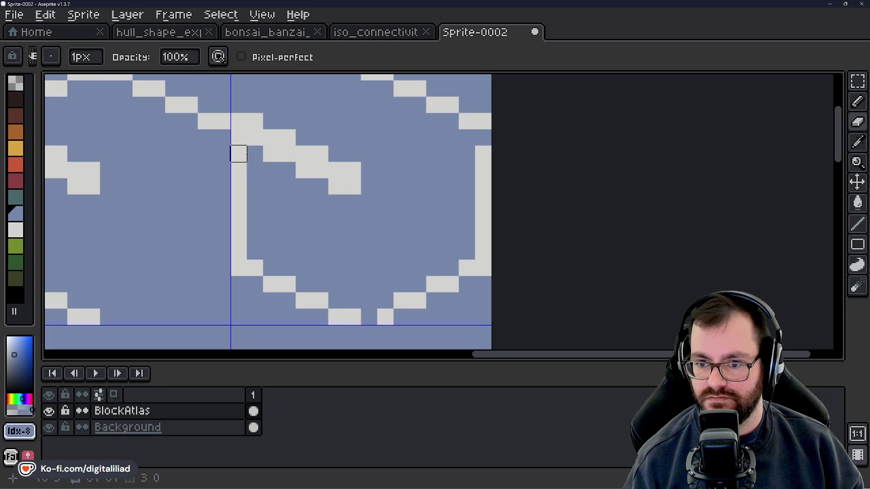
pyautogui.moveTo(238, 154); pyautogui.dragTo(238, 250)
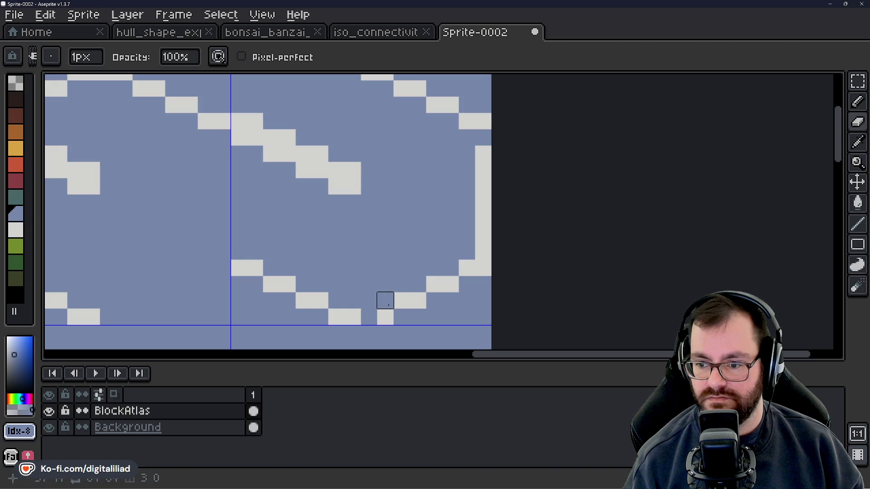
pyautogui.moveTo(388, 304)
pyautogui.mouseDown()
pyautogui.moveTo(417, 301)
pyautogui.moveTo(484, 266)
pyautogui.moveTo(482, 152)
pyautogui.mouseUp()
pyautogui.scroll(-5, 458, 253)
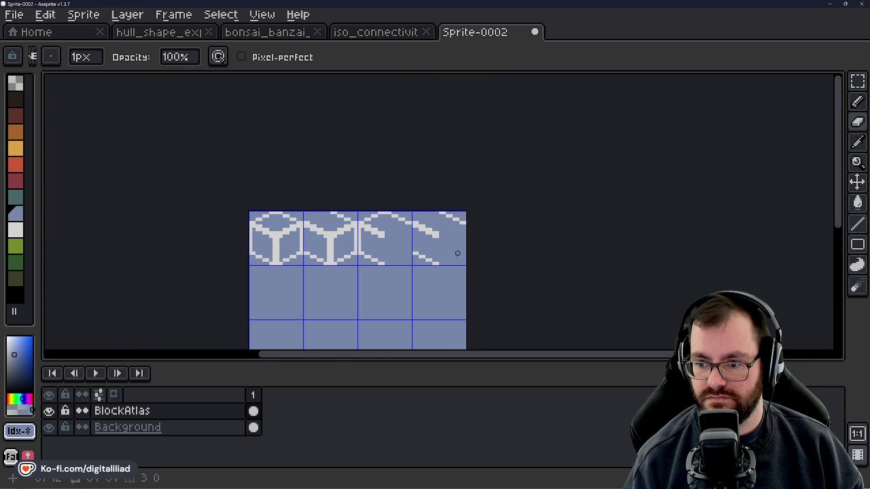
pyautogui.scroll(-2, 458, 253)
# Open the Save File dialog and cancel it without saving.
pyautogui.hotkey('ctrl', 's')
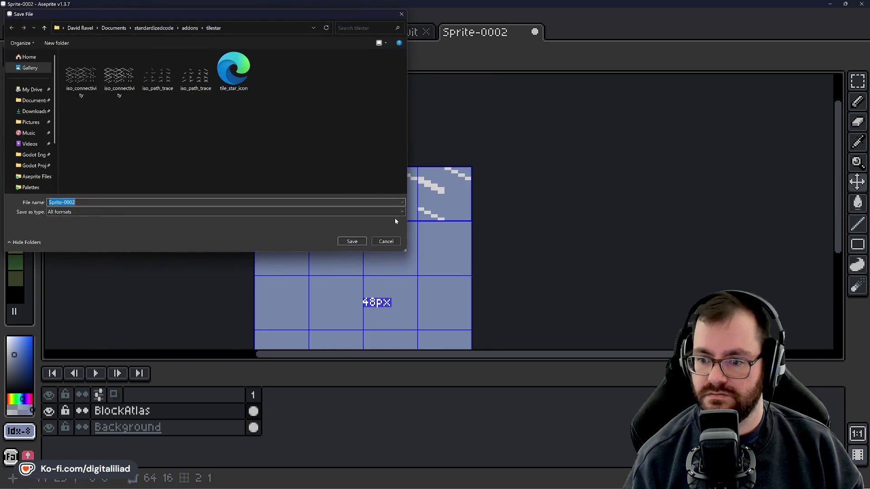
pyautogui.click(388, 243)
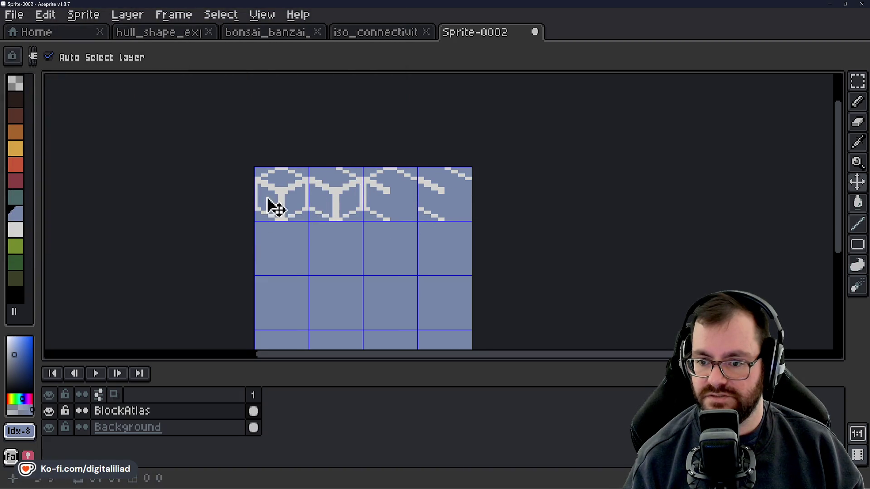
pyautogui.scroll(1, 272, 185)
pyautogui.scroll(2, 322, 213)
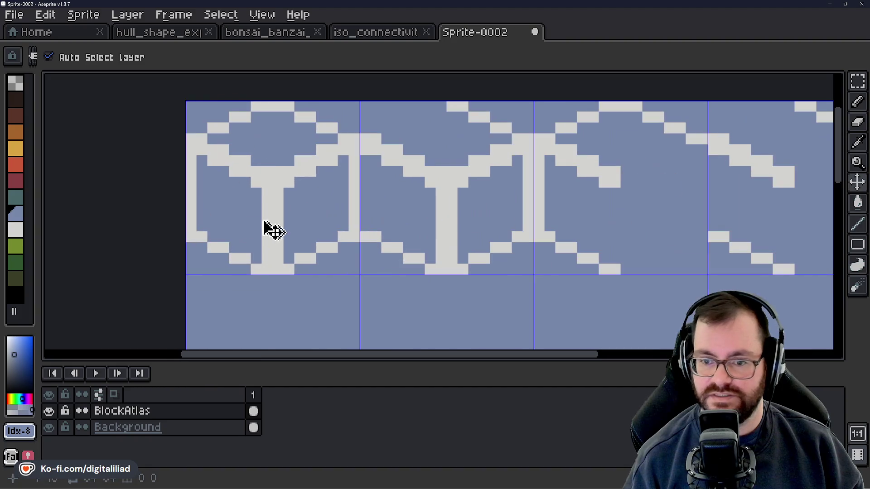
# Switch back to the pencil with teal as the drawing colour.
pyautogui.click(18, 214)
pyautogui.press('b')
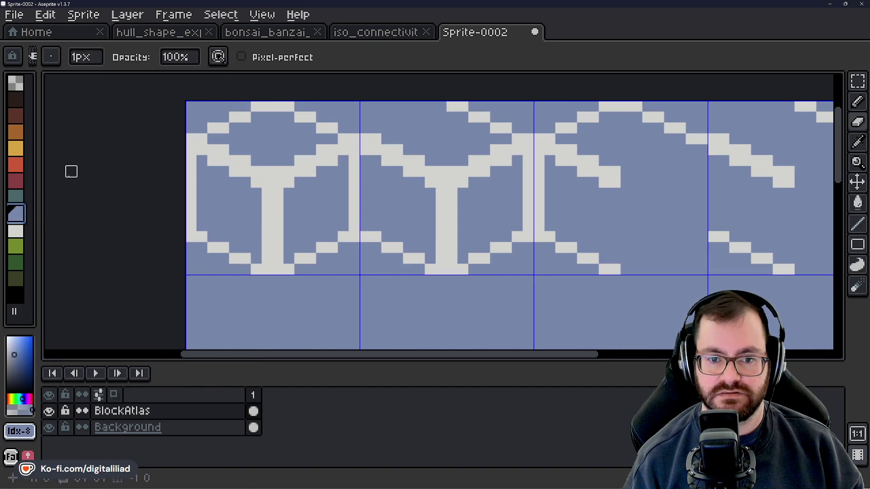
pyautogui.click(18, 196)
pyautogui.scroll(-1, 260, 190)
# Fill the Background layer with teal using the Paint Bucket, undoing a blue-grey trial fill.
pyautogui.click(154, 427)
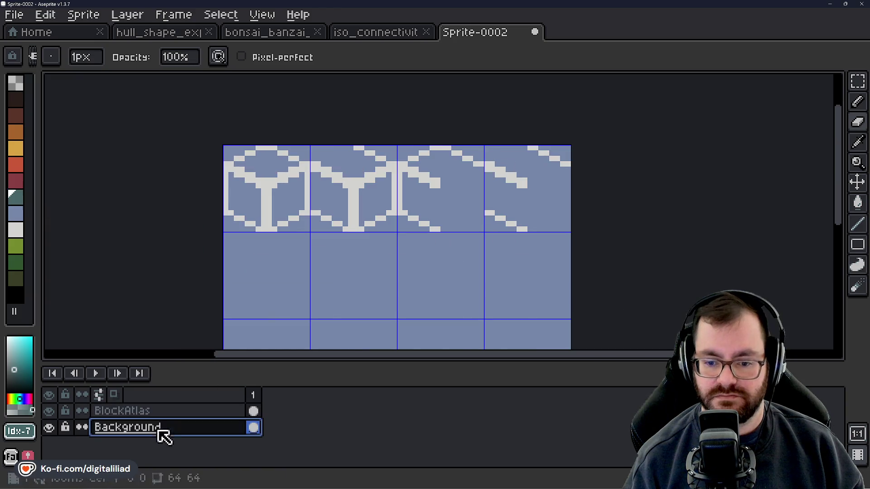
pyautogui.press('g')
pyautogui.click(264, 290)
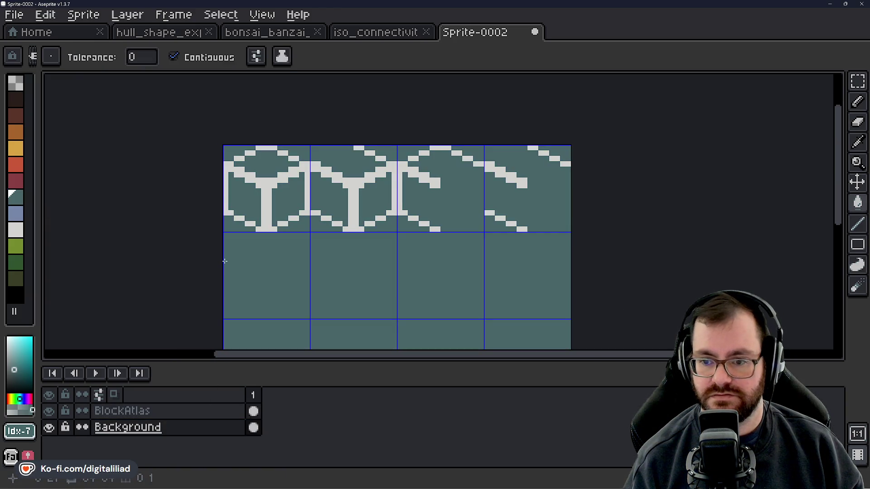
pyautogui.scroll(1, 224, 261)
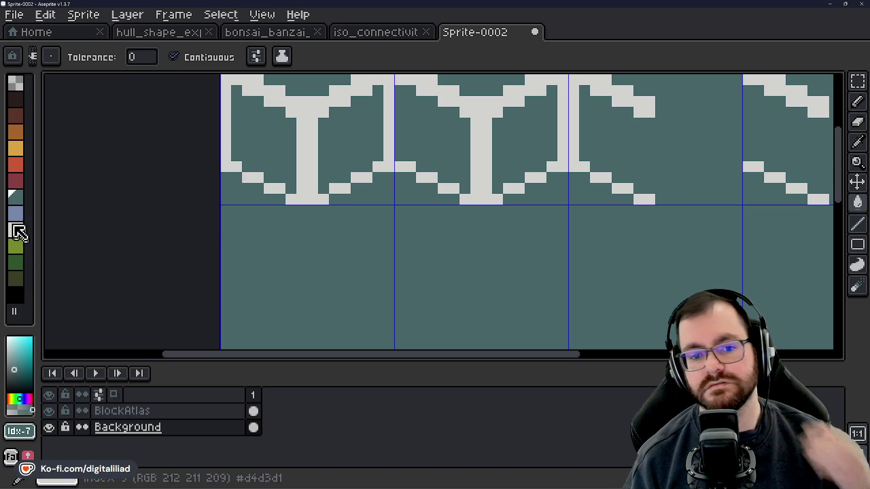
pyautogui.click(16, 213)
pyautogui.click(289, 157)
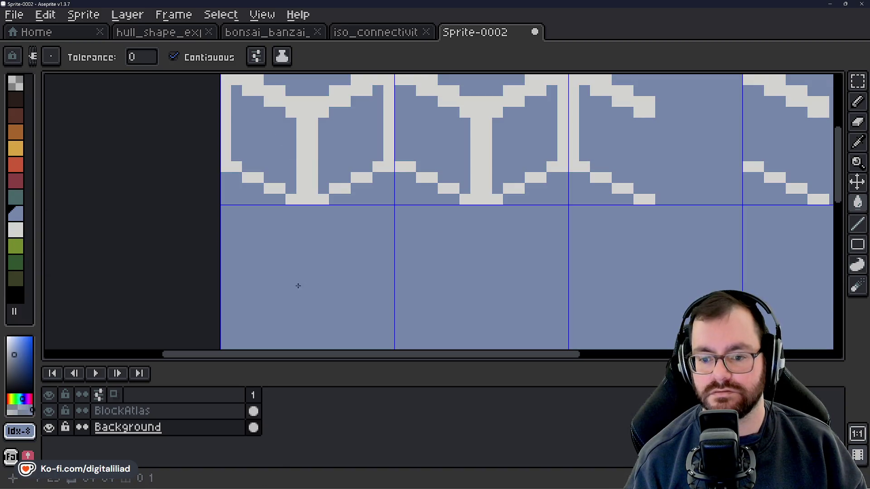
pyautogui.hotkey('ctrl', 'z')
# On the BlockAtlas layer, fill the first cube's left, right and top faces blue-grey.
pyautogui.click(155, 411)
pyautogui.click(255, 132)
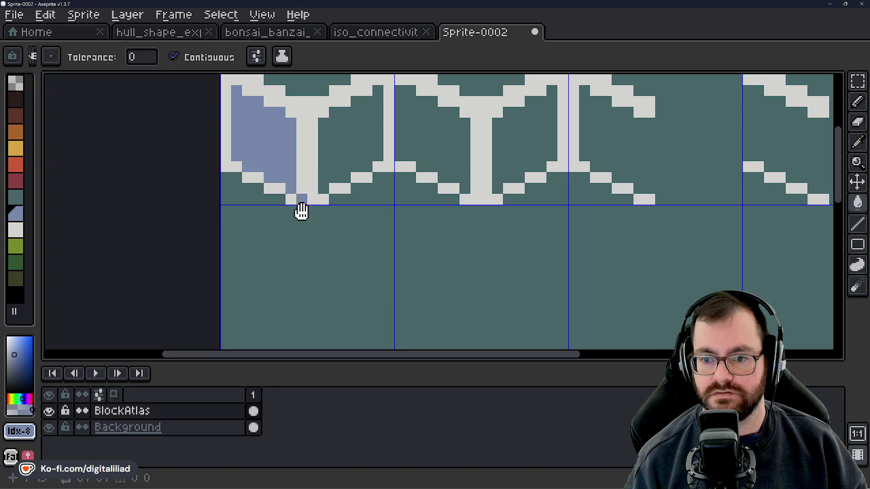
pyautogui.click(340, 218)
pyautogui.click(312, 136)
pyautogui.scroll(-4, 321, 250)
pyautogui.scroll(-1, 321, 250)
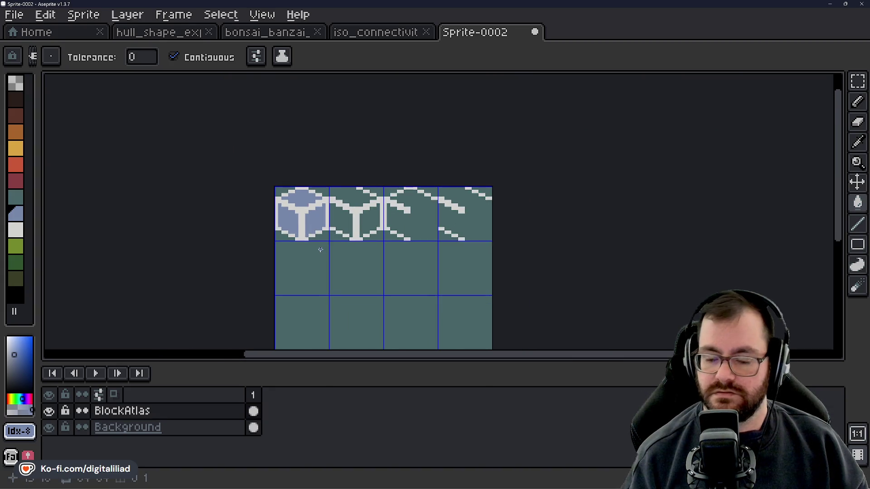
pyautogui.scroll(-1, 320, 250)
pyautogui.scroll(3, 317, 246)
# Try light green and dark green fills on the first cube's faces.
pyautogui.click(19, 249)
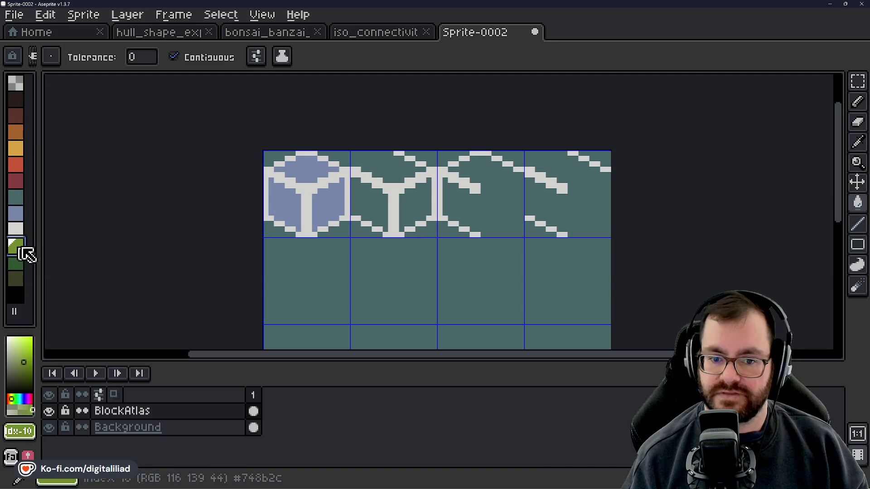
pyautogui.click(285, 204)
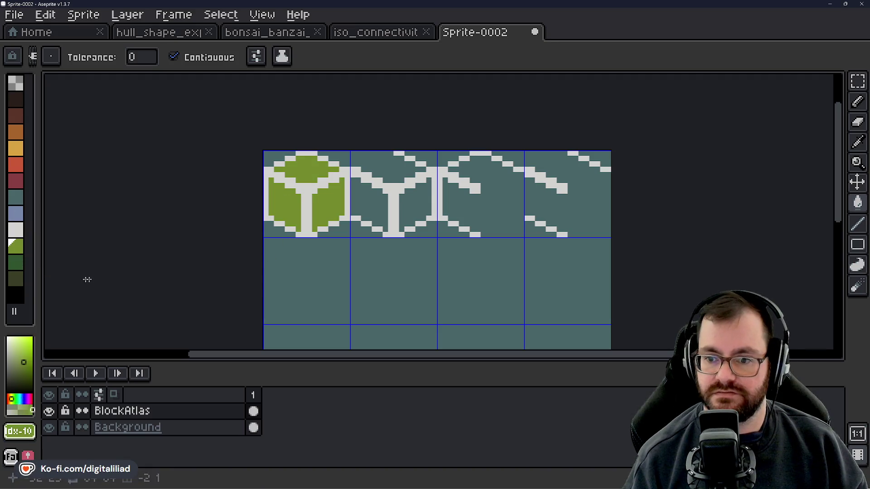
pyautogui.click(20, 263)
pyautogui.click(285, 204)
pyautogui.click(336, 192)
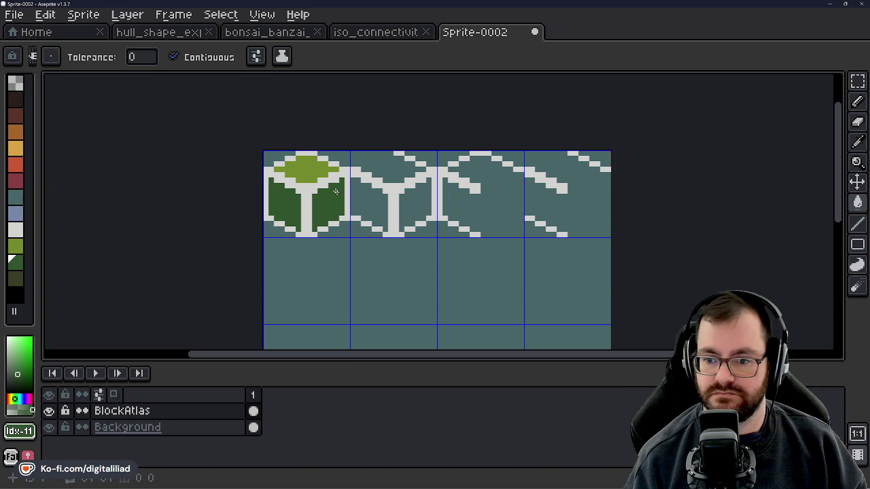
pyautogui.click(324, 174)
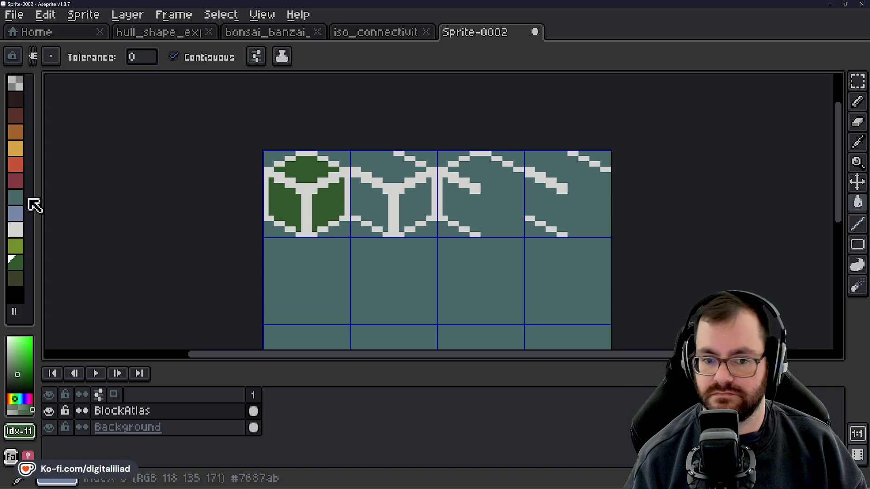
# Undo a blue-grey background fill and the green face fills, restoring the blue-grey cube.
pyautogui.click(18, 213)
pyautogui.click(150, 427)
pyautogui.click(326, 300)
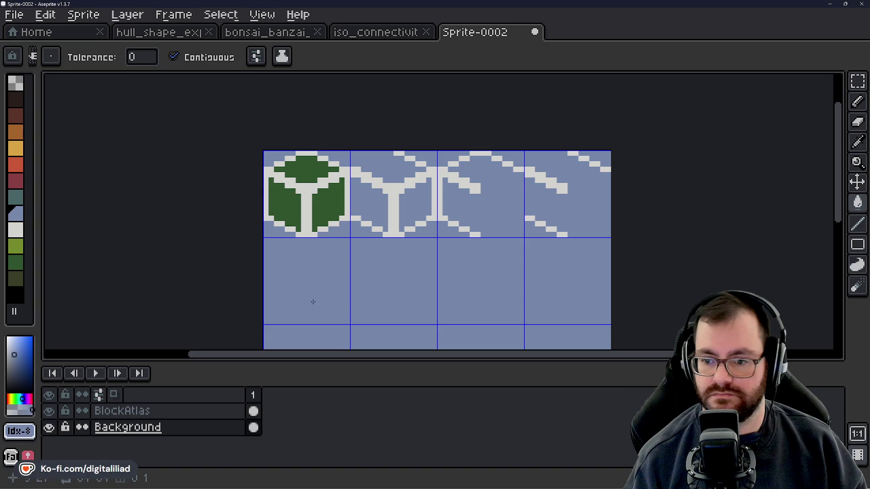
pyautogui.scroll(-1, 307, 277)
pyautogui.scroll(1, 311, 287)
pyautogui.press('v')
pyautogui.hotkey('ctrl', 'z')
pyautogui.hotkey('ctrl', 'z')
pyautogui.hotkey('ctrl', 'z')
pyautogui.hotkey('ctrl', 'z')
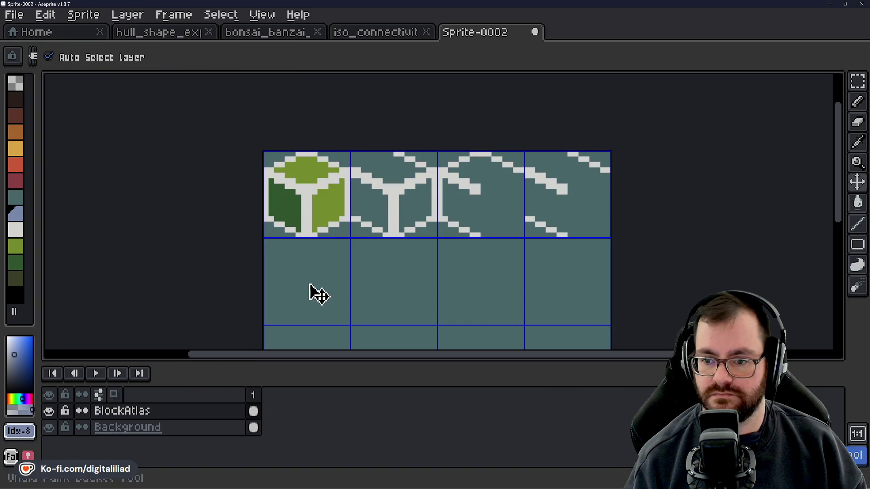
pyautogui.hotkey('ctrl', 'z')
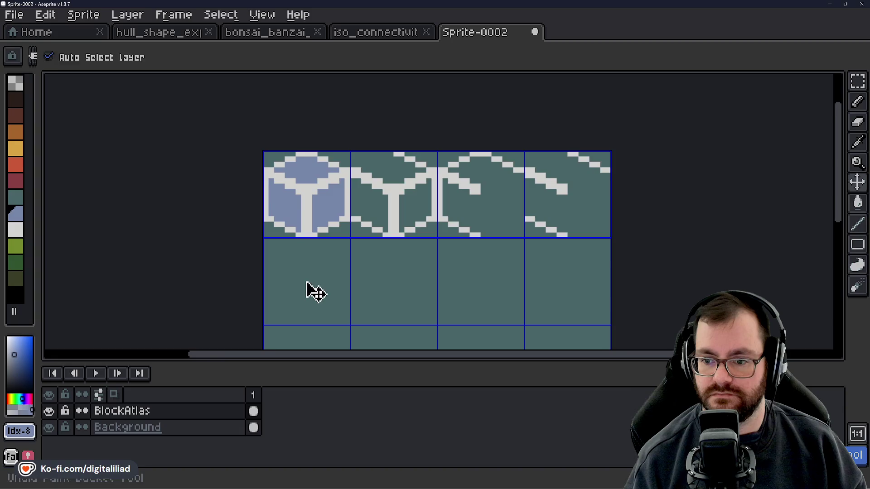
pyautogui.press('g')
pyautogui.scroll(-1, 316, 292)
pyautogui.scroll(1, 362, 236)
pyautogui.scroll(1, 332, 244)
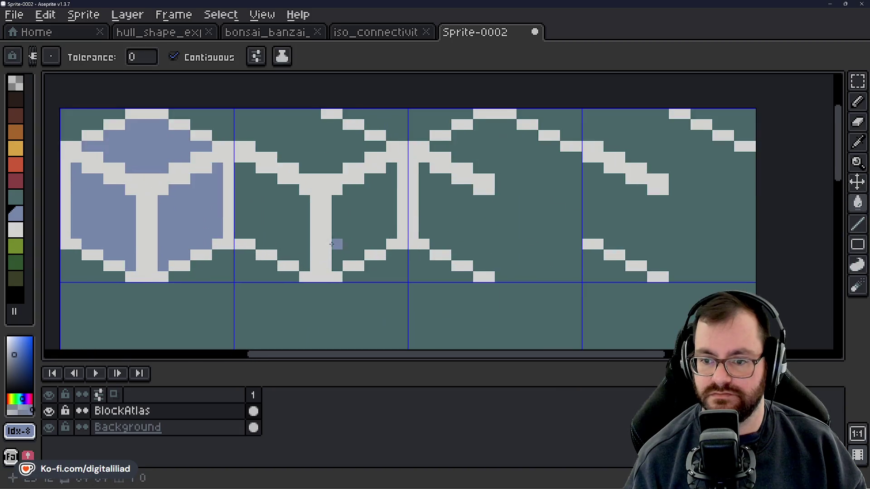
# Fill the second cube's left and right faces blue-grey.
pyautogui.click(282, 190)
pyautogui.click(360, 200)
pyautogui.scroll(-4, 406, 256)
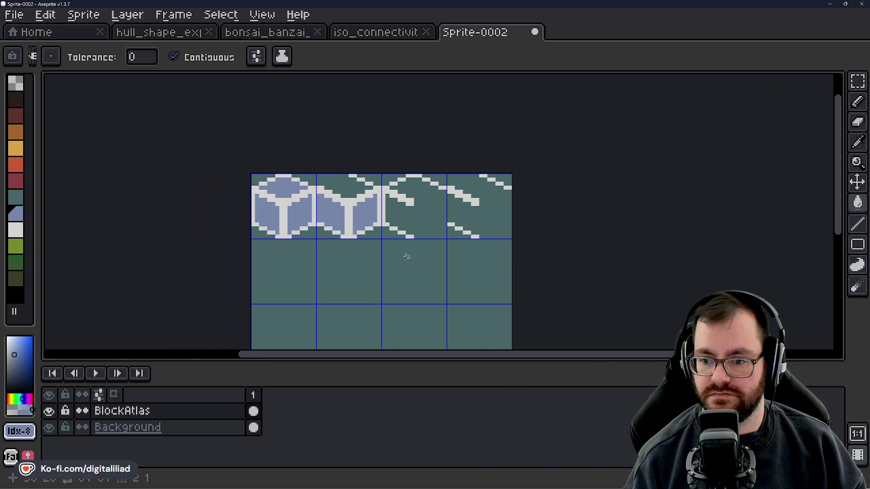
pyautogui.moveTo(406, 256); pyautogui.dragTo(384, 261)
pyautogui.scroll(4, 311, 189)
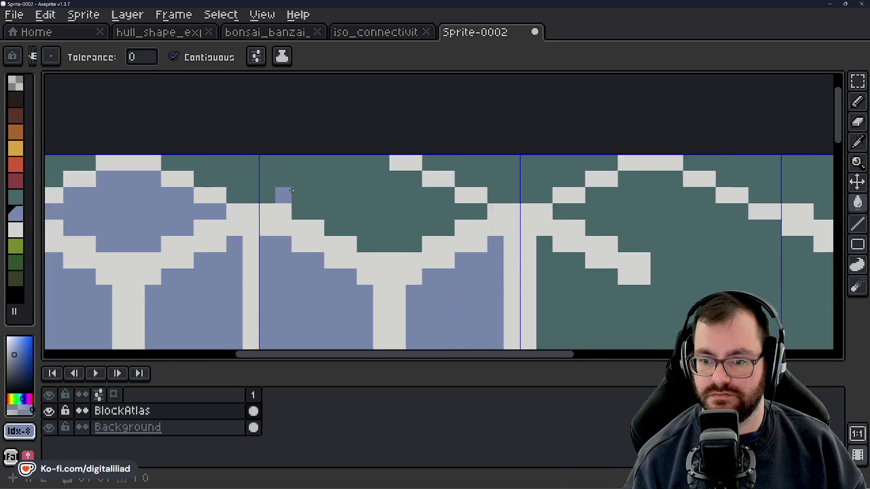
pyautogui.scroll(1, 301, 218)
# Close the second cube's top edge with blue-grey pixels and fill its top face blue-grey.
pyautogui.press('b')
pyautogui.scroll(-4, 348, 190)
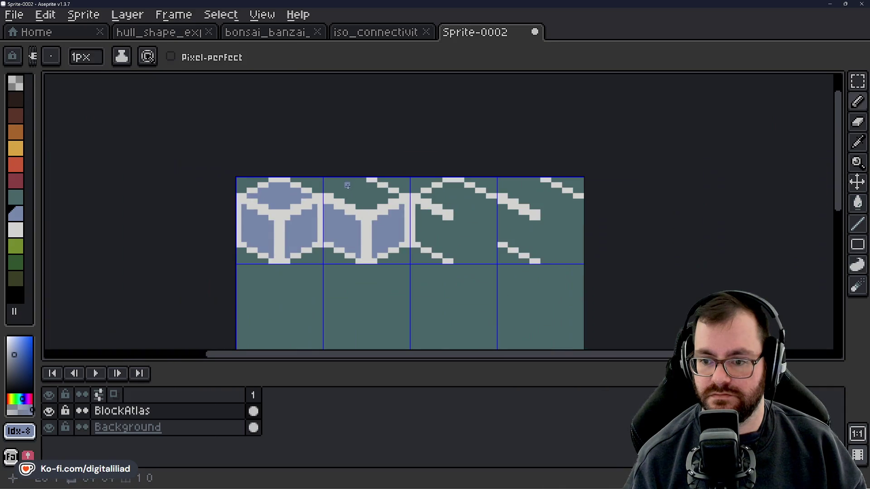
pyautogui.scroll(3, 347, 188)
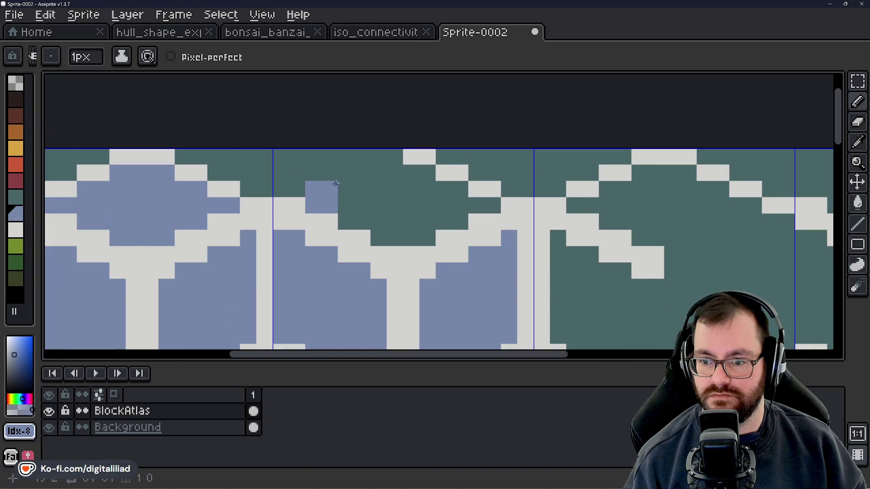
pyautogui.moveTo(335, 183); pyautogui.dragTo(385, 162)
pyautogui.click(390, 172)
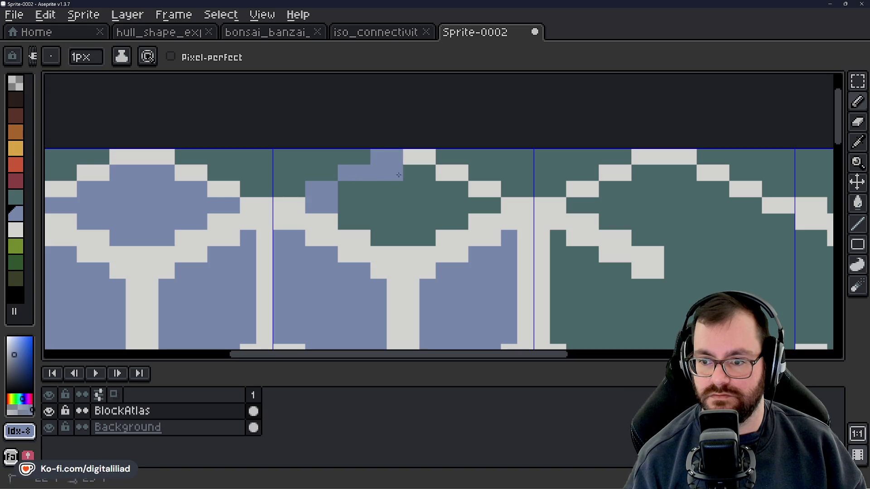
pyautogui.click(407, 203)
pyautogui.press('g')
pyautogui.click(355, 202)
pyautogui.scroll(-2, 364, 223)
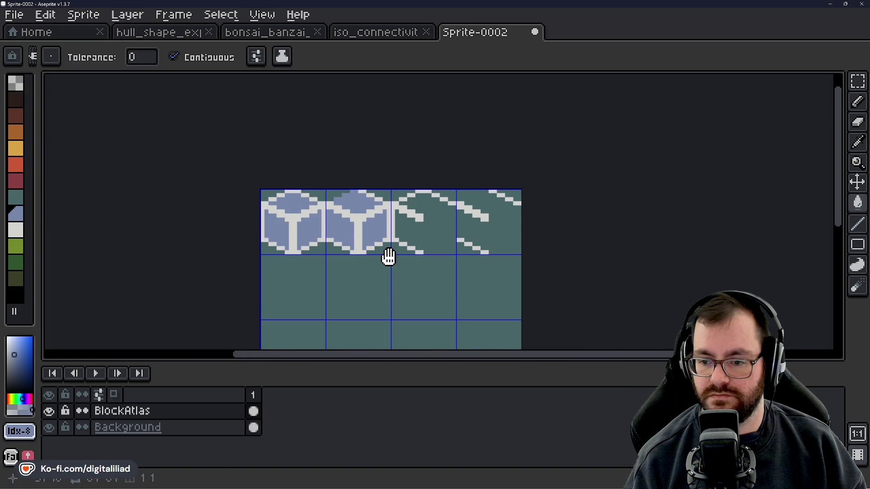
# Try a blue-grey fill in the third tile and undo it when it overflows.
pyautogui.moveTo(388, 257); pyautogui.dragTo(342, 238)
pyautogui.scroll(2, 376, 195)
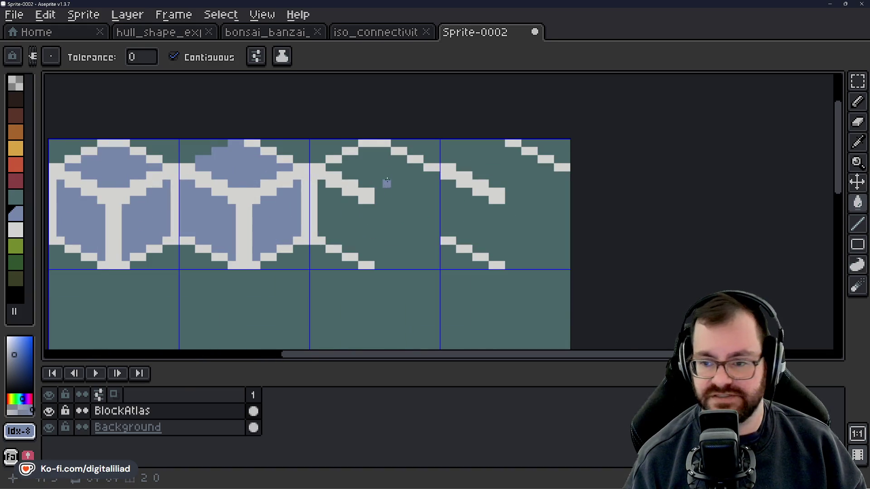
pyautogui.scroll(1, 386, 181)
pyautogui.scroll(1, 388, 195)
pyautogui.click(385, 199)
pyautogui.hotkey('ctrl', 'z')
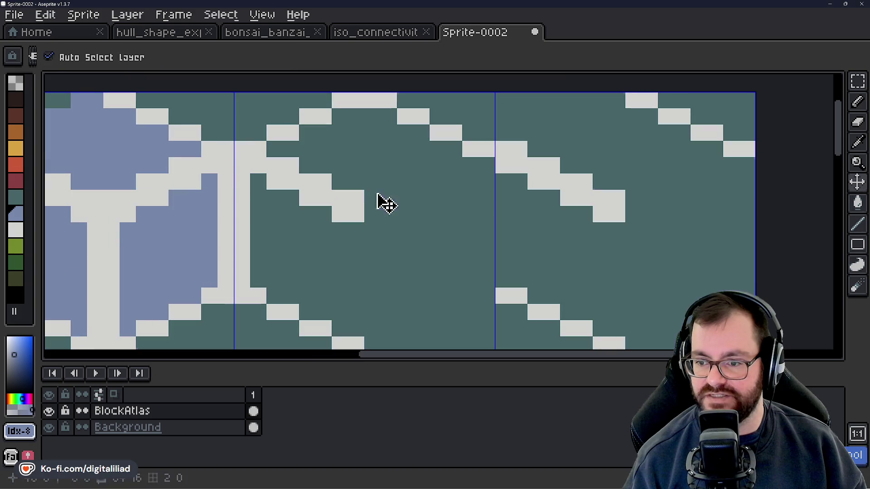
# Draw blue-grey pixels along the third cube's top edge and fill its top face blue-grey.
pyautogui.moveTo(372, 198); pyautogui.dragTo(389, 198)
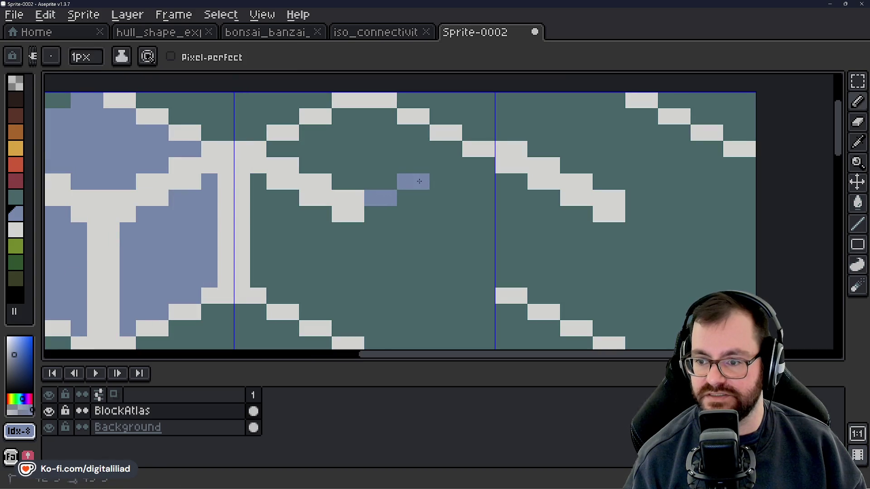
pyautogui.moveTo(437, 165); pyautogui.dragTo(454, 165)
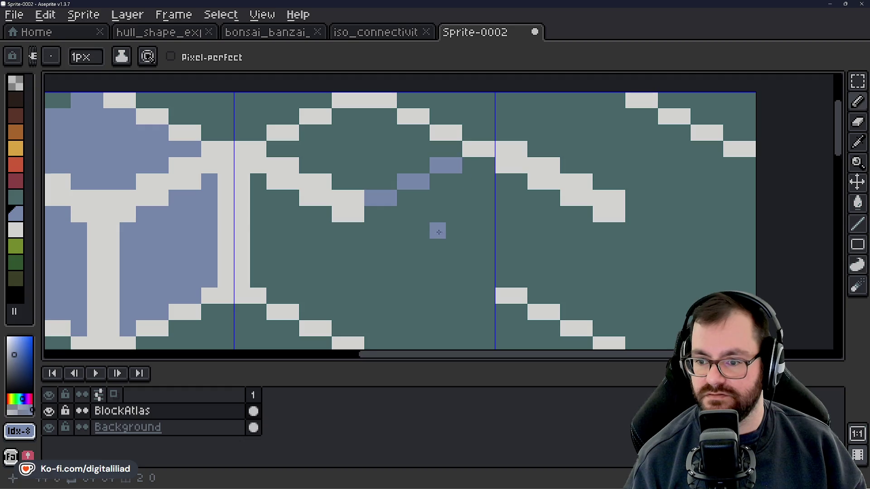
pyautogui.scroll(-1, 439, 232)
pyautogui.press('g')
pyautogui.scroll(1, 382, 179)
pyautogui.click(381, 178)
pyautogui.scroll(-1, 382, 179)
pyautogui.scroll(1, 382, 211)
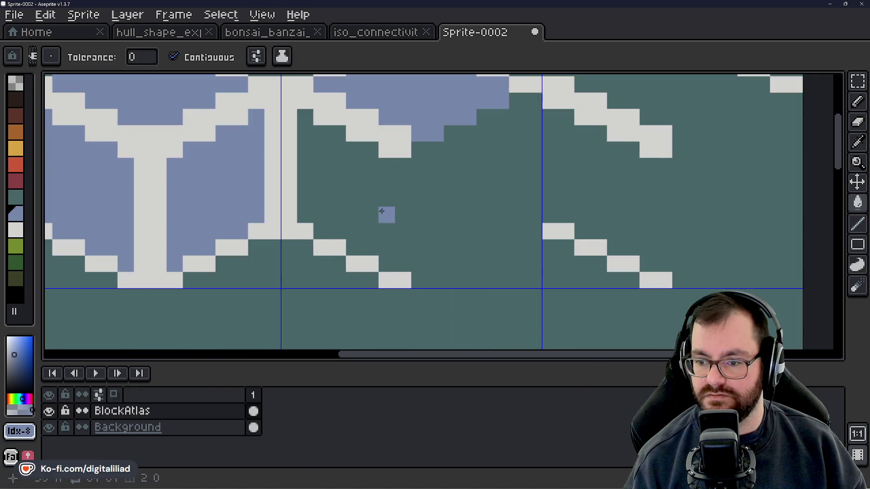
# Draw a blue-grey column bounding the third cube's left face and fill that face blue-grey.
pyautogui.press('b')
pyautogui.moveTo(403, 166); pyautogui.dragTo(402, 264)
pyautogui.press('g')
pyautogui.click(356, 196)
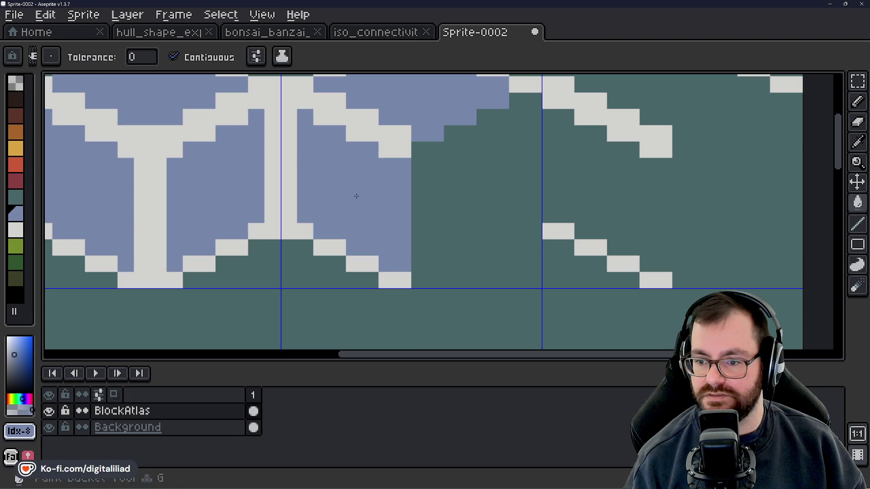
pyautogui.scroll(-3, 357, 196)
pyautogui.moveTo(416, 204); pyautogui.dragTo(350, 233)
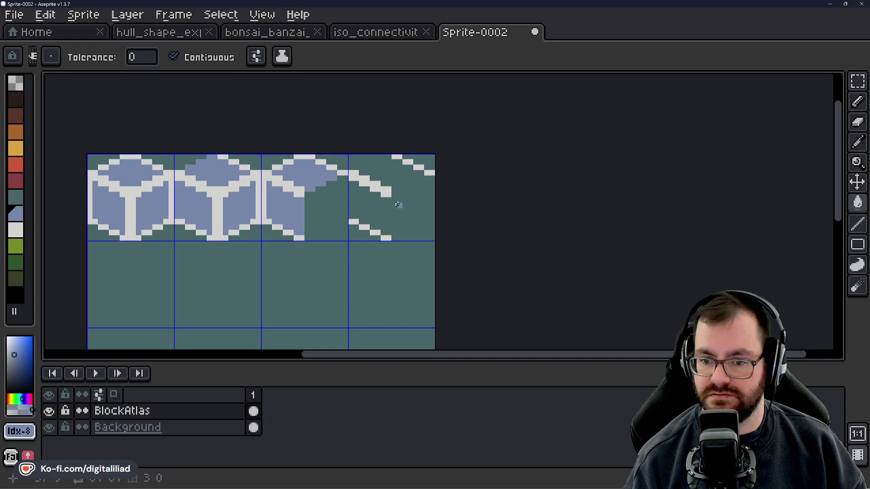
pyautogui.scroll(1, 410, 183)
pyautogui.moveTo(331, 232); pyautogui.dragTo(301, 232)
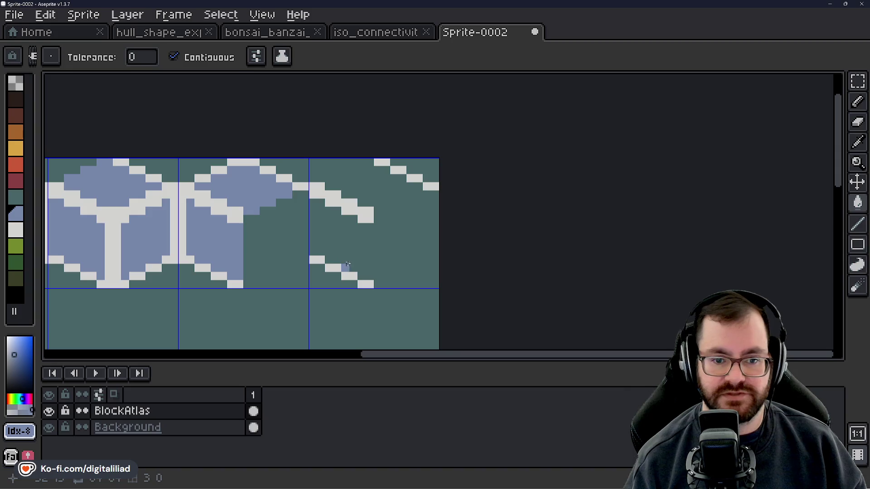
pyautogui.scroll(1, 364, 281)
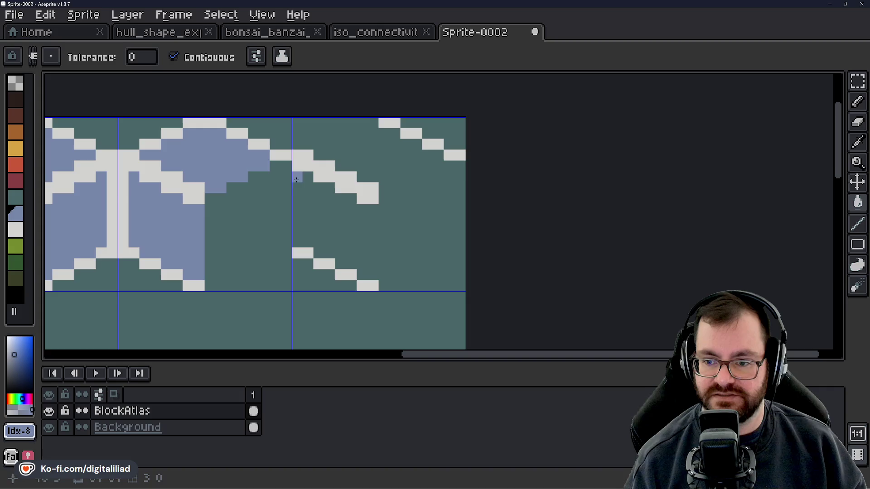
# Close the fourth tile's side face with two blue-grey lines and fill it blue-grey.
pyautogui.click(301, 230)
pyautogui.hotkey('ctrl', 'z')
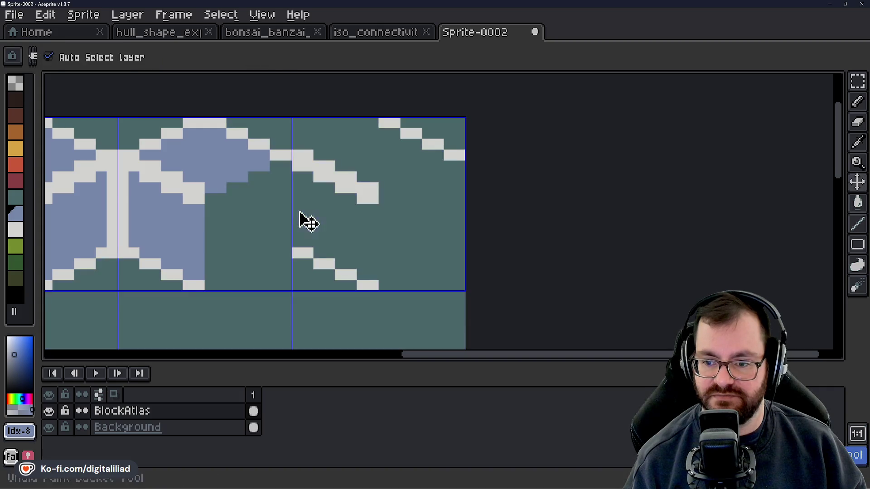
pyautogui.press('b')
pyautogui.moveTo(298, 176); pyautogui.dragTo(297, 239)
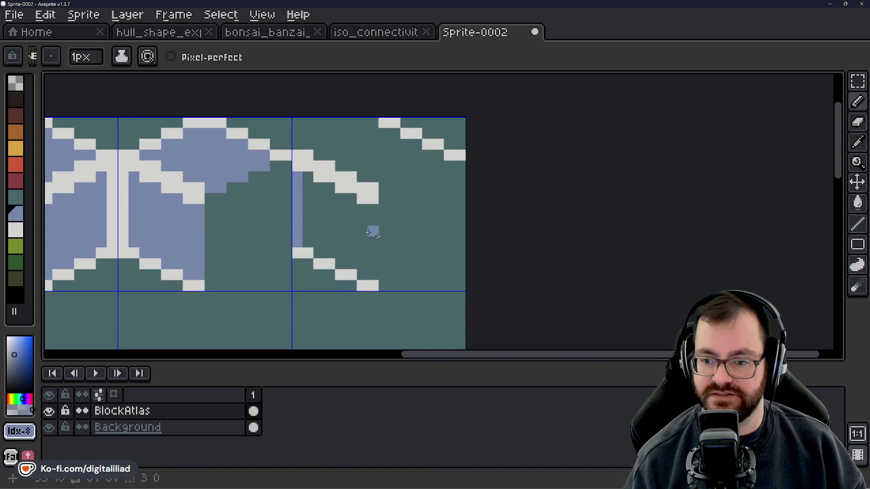
pyautogui.moveTo(376, 278); pyautogui.dragTo(378, 221)
pyautogui.press('g')
pyautogui.click(341, 218)
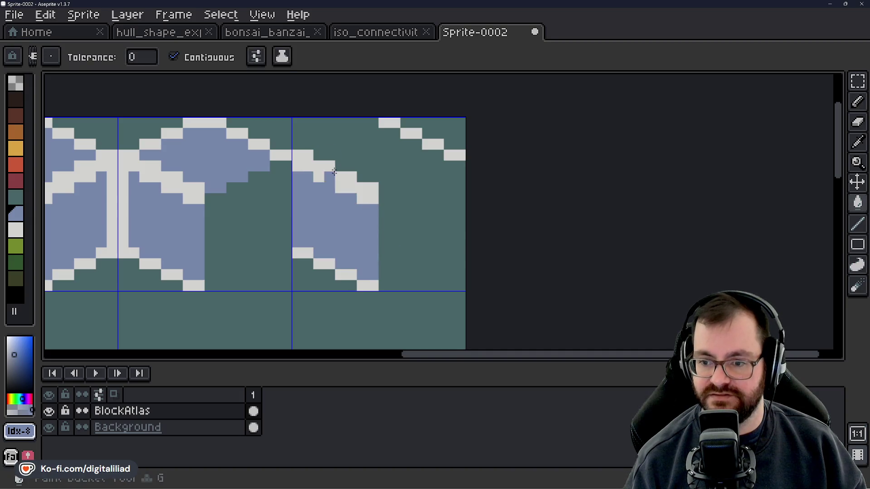
pyautogui.scroll(2, 333, 140)
# Draw the missing blue top-face edges on the fourth tile and fill the top face blue.
pyautogui.press('b')
pyautogui.moveTo(302, 149); pyautogui.dragTo(318, 149)
pyautogui.click(343, 133)
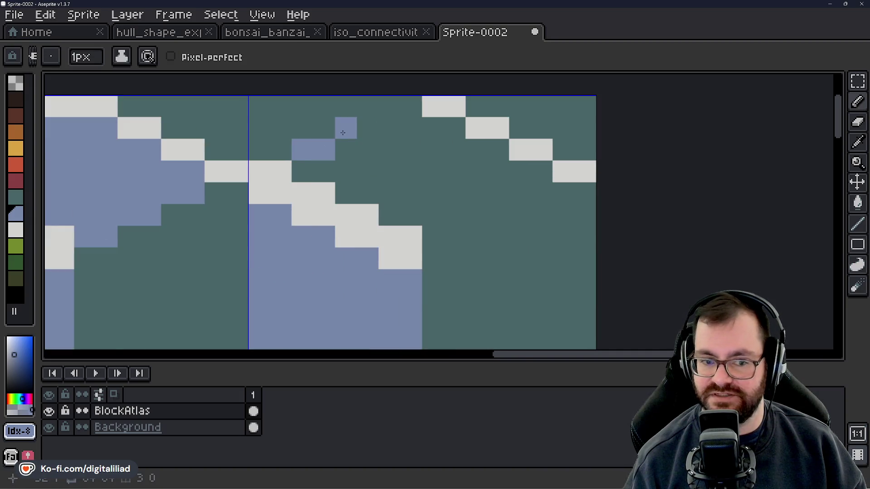
pyautogui.moveTo(358, 127); pyautogui.dragTo(410, 106)
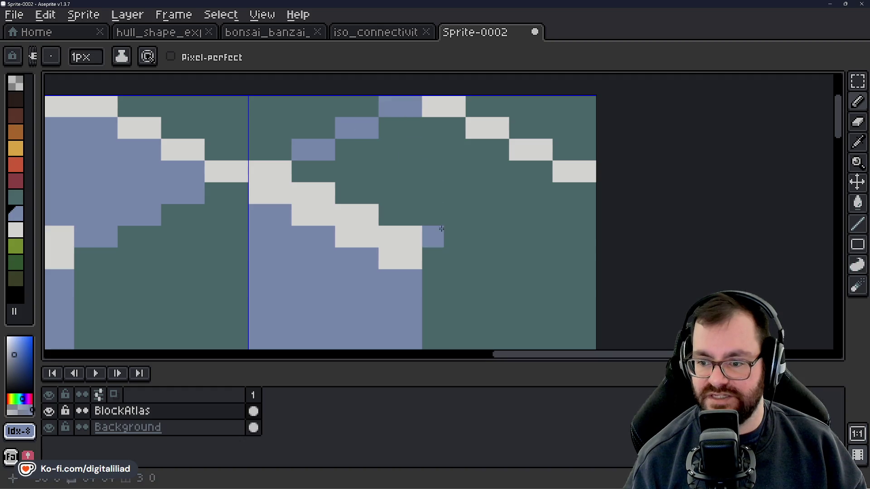
pyautogui.moveTo(441, 236); pyautogui.dragTo(539, 193)
pyautogui.scroll(-3, 498, 218)
pyautogui.scroll(-3, 481, 240)
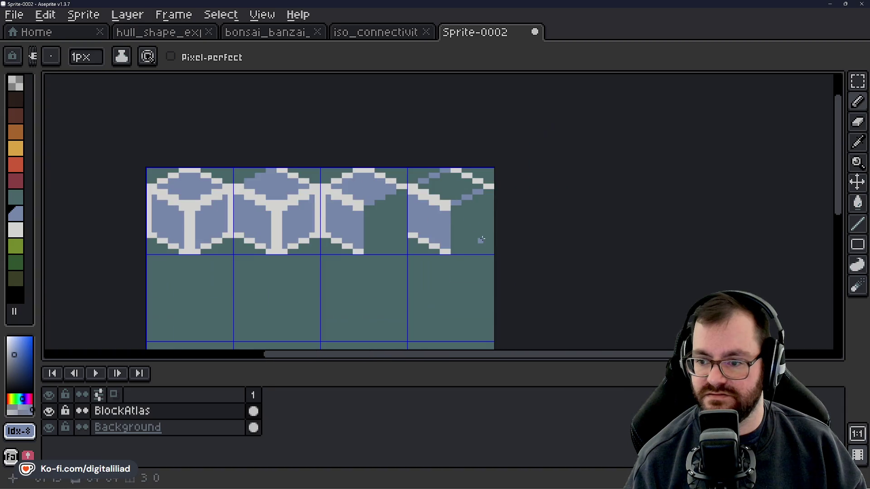
pyautogui.press('g')
pyautogui.click(458, 190)
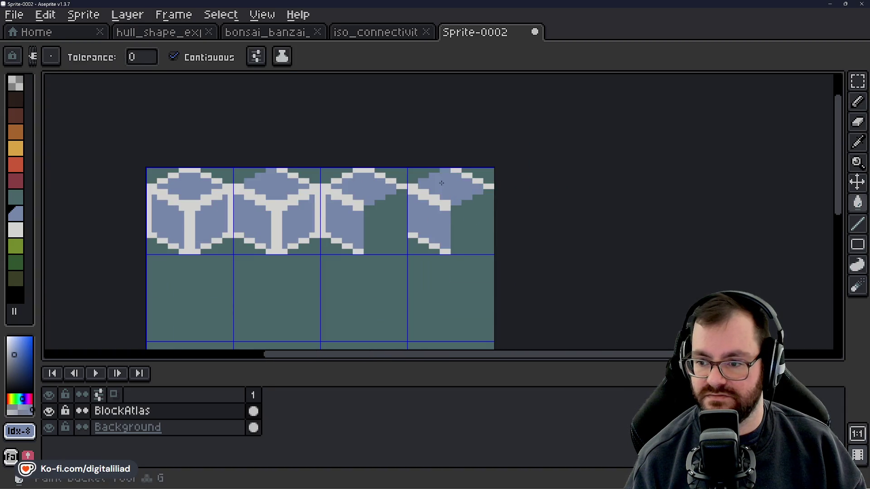
pyautogui.scroll(-1, 449, 217)
pyautogui.scroll(-2, 439, 228)
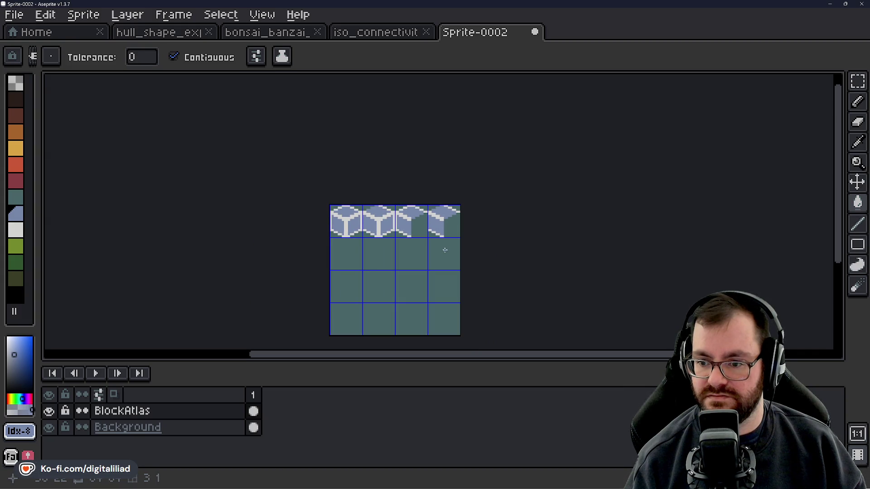
# Select and move the second cube tile toward the third and fourth tiles, then undo.
pyautogui.scroll(1, 430, 204)
pyautogui.click(857, 81)
pyautogui.scroll(1, 405, 318)
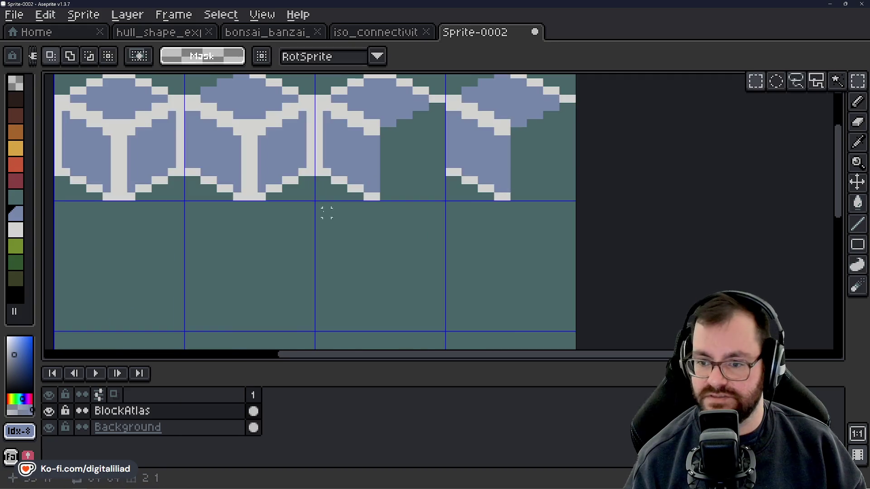
pyautogui.moveTo(253, 140); pyautogui.dragTo(287, 204)
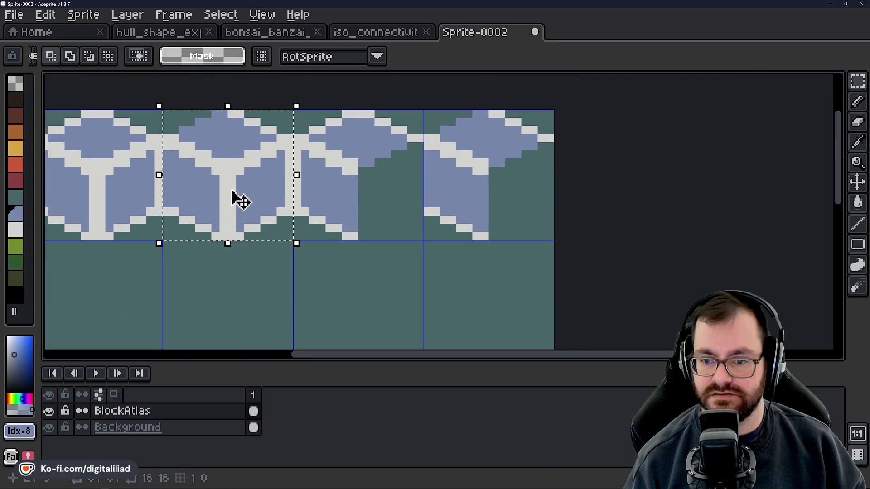
pyautogui.click(233, 180)
pyautogui.moveTo(232, 176)
pyautogui.mouseDown()
pyautogui.moveTo(437, 211)
pyautogui.moveTo(428, 206)
pyautogui.mouseUp()
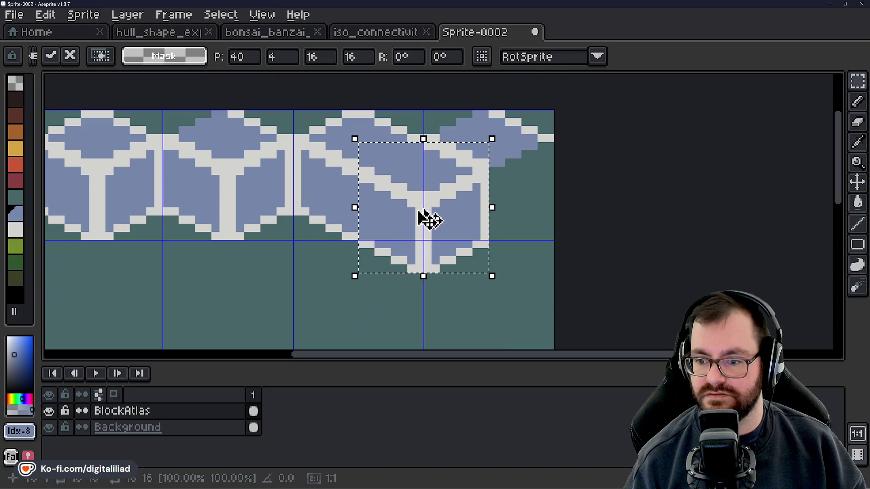
pyautogui.scroll(-2, 424, 218)
pyautogui.click(497, 250)
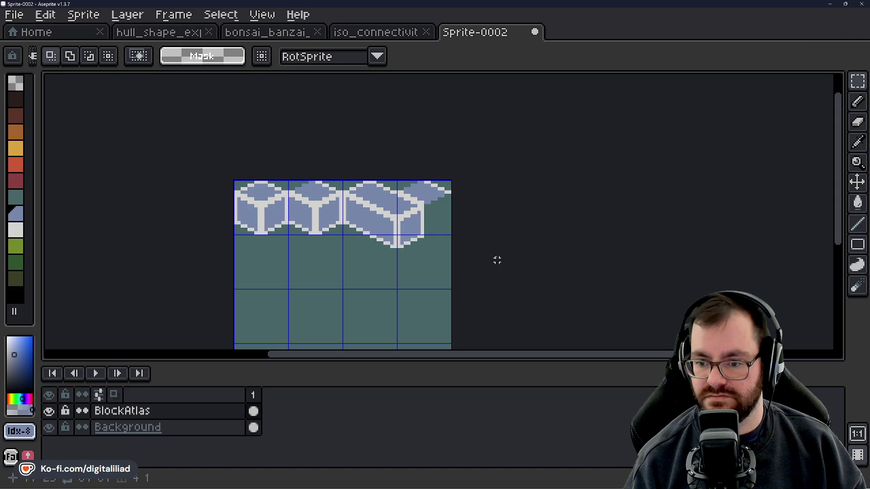
pyautogui.hotkey('ctrl', 'z')
pyautogui.hotkey('ctrl', 'z')
pyautogui.hotkey('ctrl', 'z')
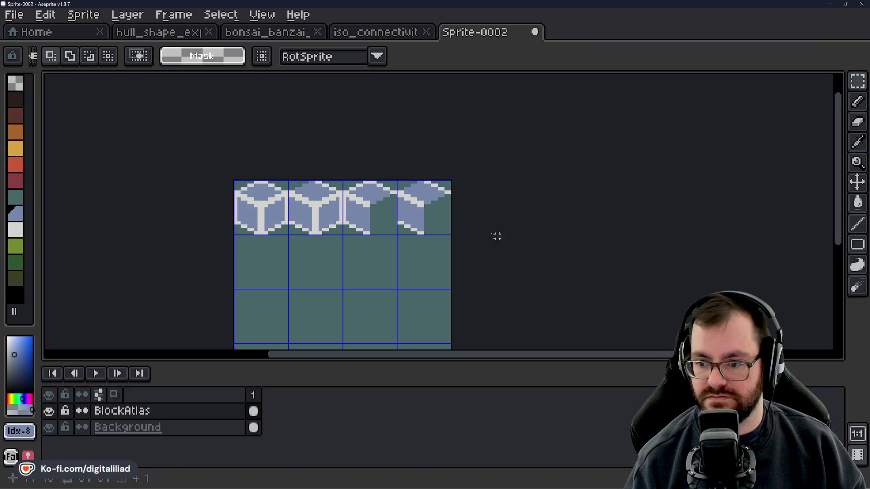
# Copy the first cube tile into the first cell of the second row.
pyautogui.scroll(-2, 425, 209)
pyautogui.scroll(1, 340, 188)
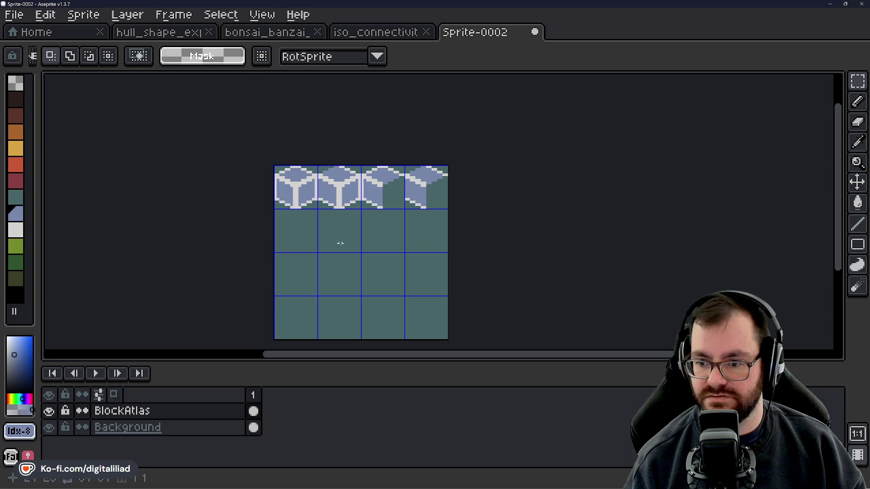
pyautogui.scroll(1, 257, 134)
pyautogui.moveTo(332, 163); pyautogui.dragTo(334, 168)
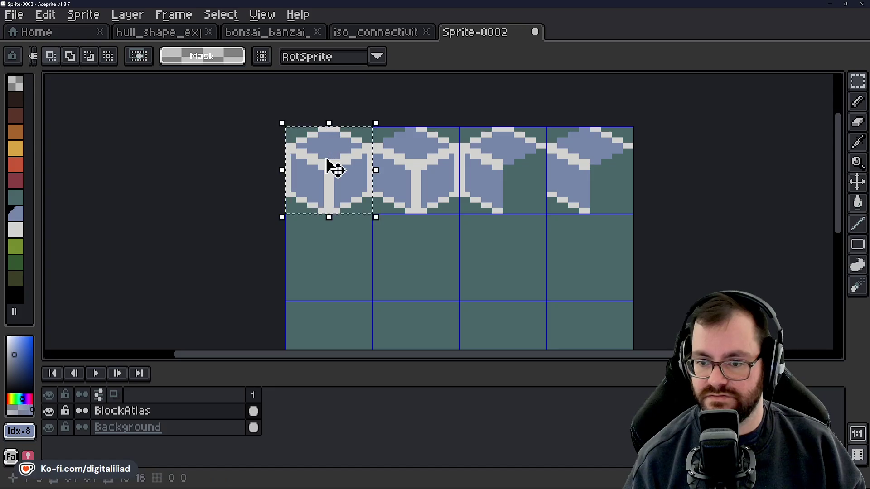
pyautogui.moveTo(346, 301); pyautogui.dragTo(369, 243)
pyautogui.click(367, 130)
pyautogui.moveTo(367, 129); pyautogui.dragTo(367, 216)
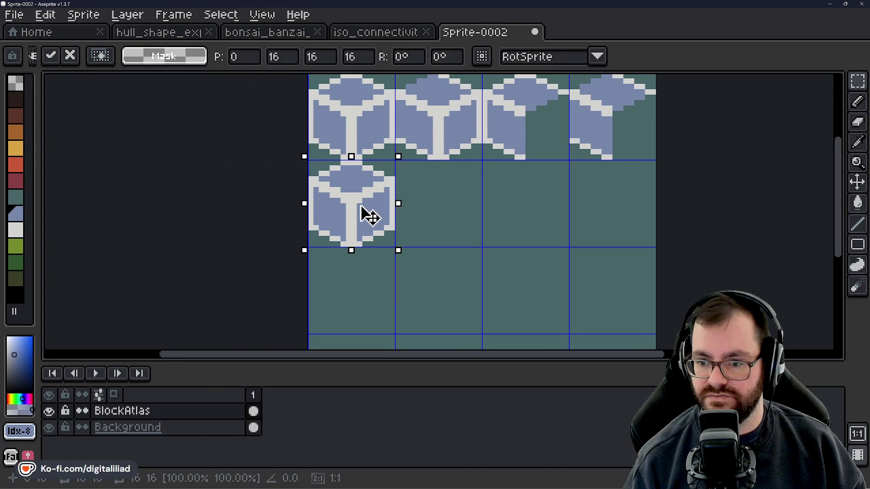
pyautogui.click(445, 210)
pyautogui.moveTo(430, 222); pyautogui.dragTo(411, 250)
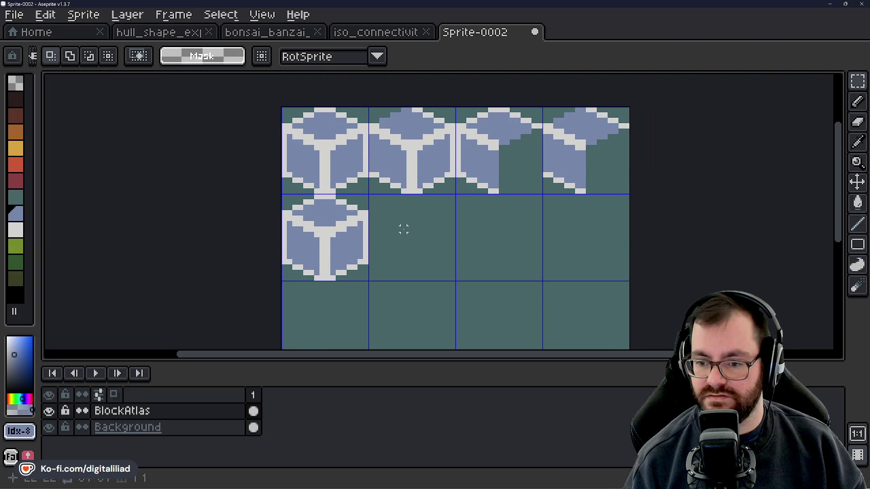
pyautogui.scroll(-3, 327, 223)
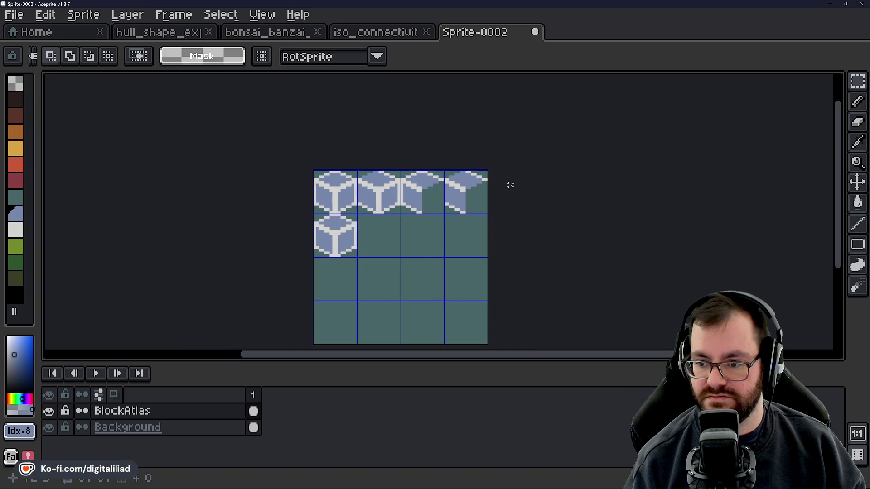
pyautogui.scroll(-2, 400, 218)
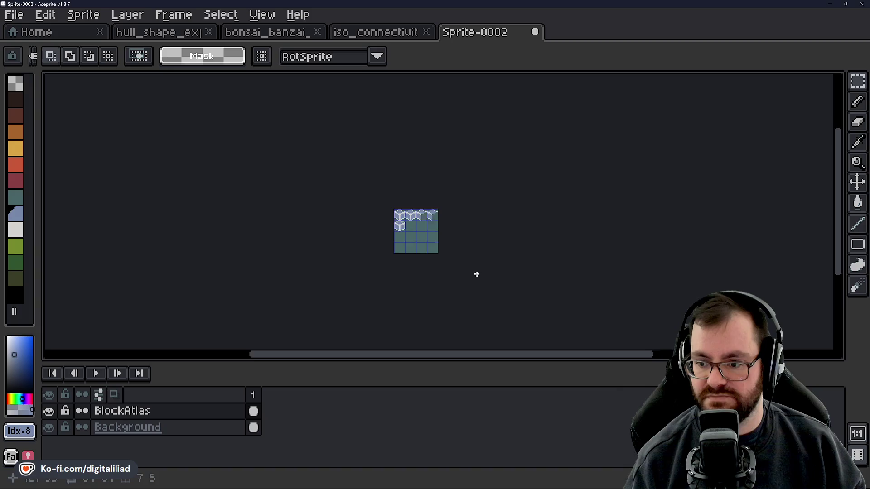
pyautogui.scroll(1, 435, 231)
pyautogui.moveTo(445, 295); pyautogui.dragTo(405, 263)
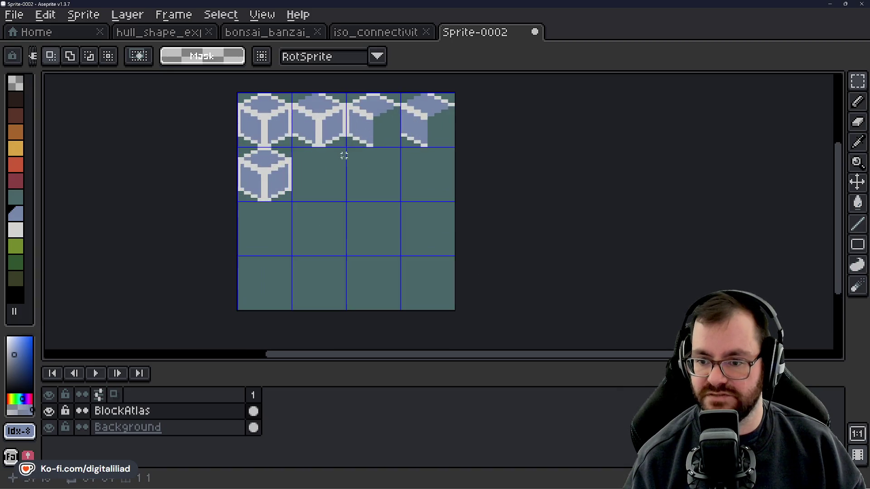
pyautogui.scroll(4, 345, 156)
pyautogui.scroll(5, 285, 172)
pyautogui.scroll(-2, 287, 176)
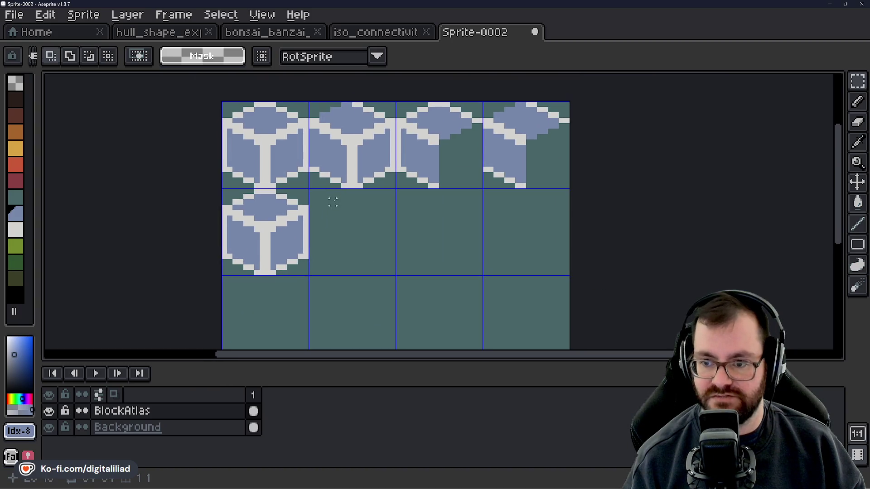
pyautogui.moveTo(327, 230)
pyautogui.mouseDown()
pyautogui.moveTo(380, 206)
pyautogui.moveTo(342, 290)
pyautogui.moveTo(303, 266)
pyautogui.mouseUp()
pyautogui.scroll(1, 311, 189)
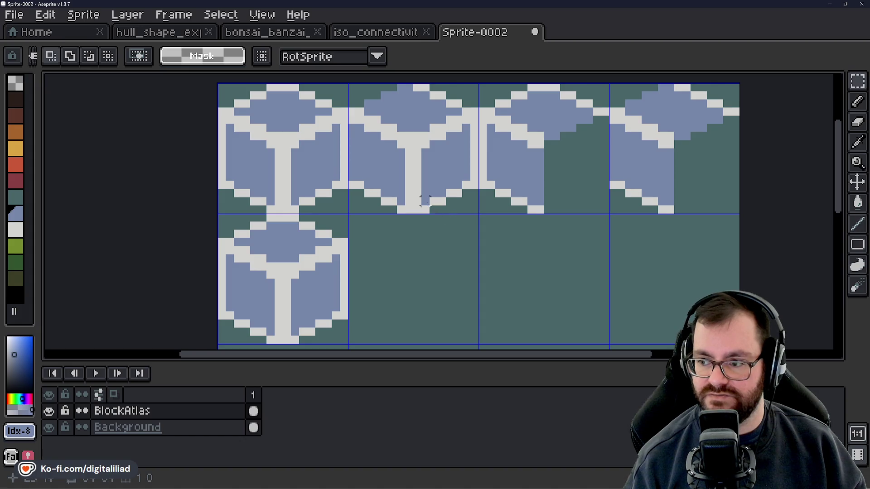
pyautogui.scroll(-4, 424, 201)
pyautogui.scroll(2, 430, 202)
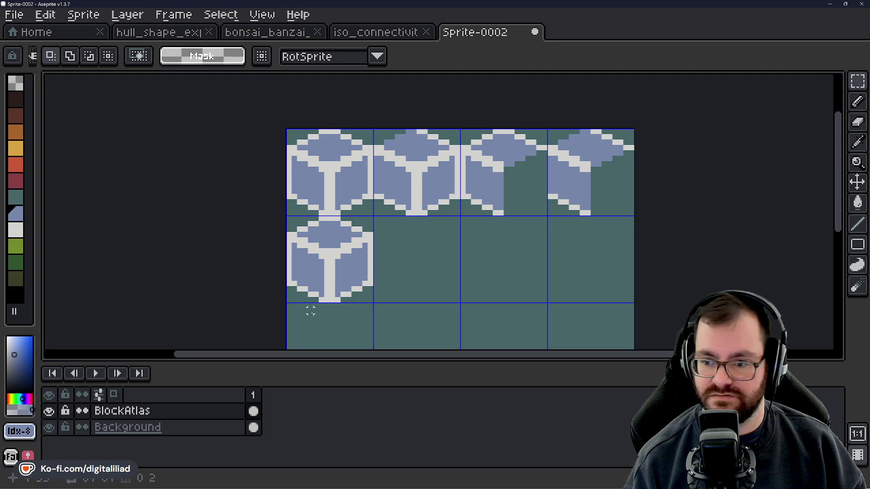
pyautogui.scroll(1, 310, 311)
pyautogui.moveTo(374, 270); pyautogui.dragTo(407, 258)
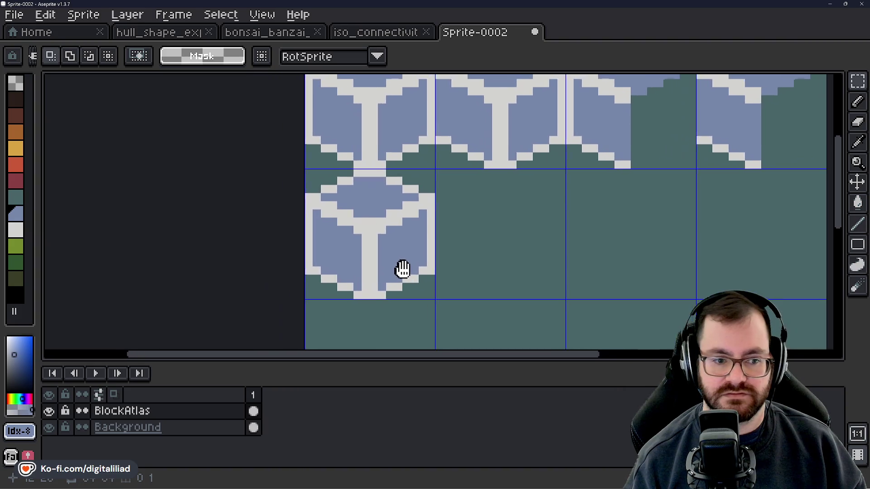
pyautogui.scroll(-1, 419, 245)
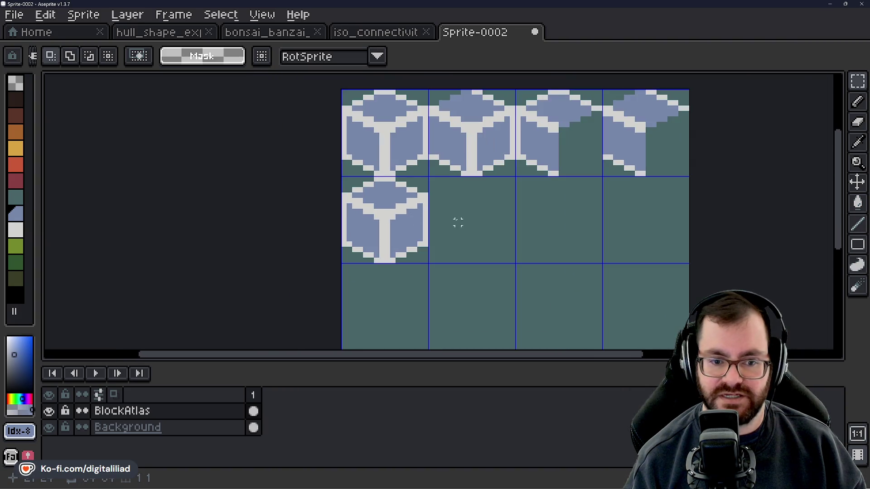
pyautogui.scroll(1, 459, 223)
pyautogui.moveTo(410, 243); pyautogui.dragTo(444, 256)
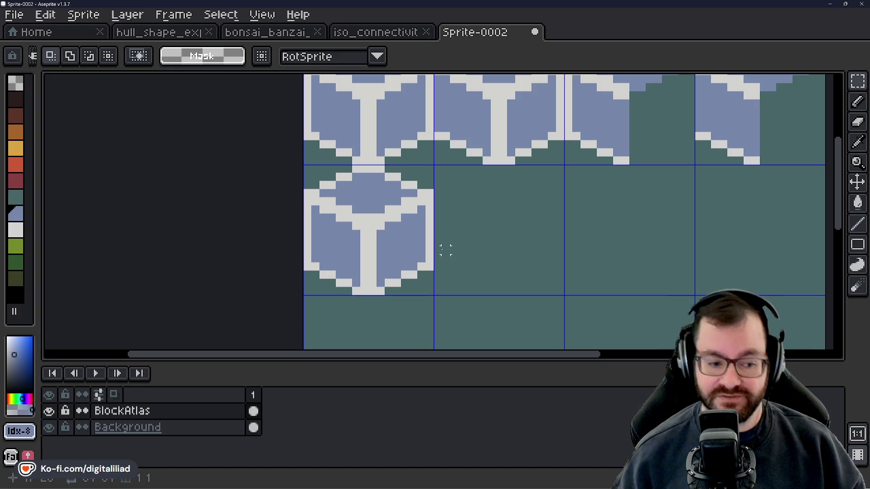
pyautogui.scroll(1, 389, 259)
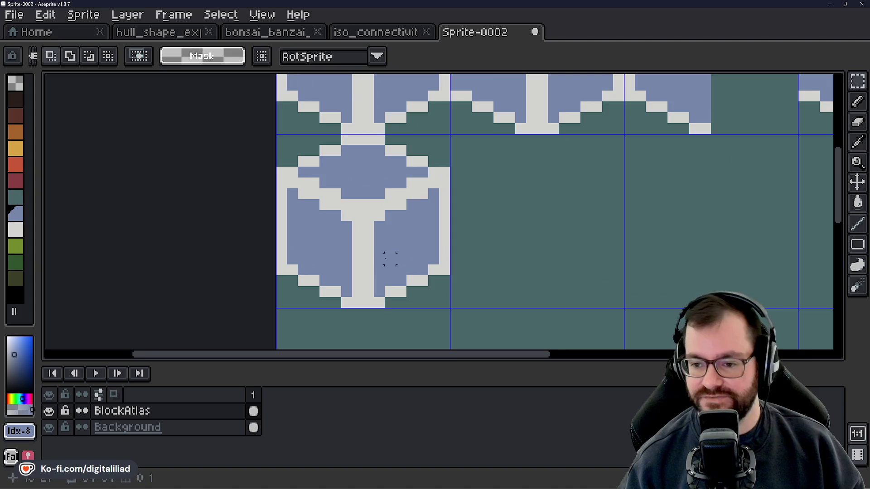
pyautogui.scroll(-4, 383, 256)
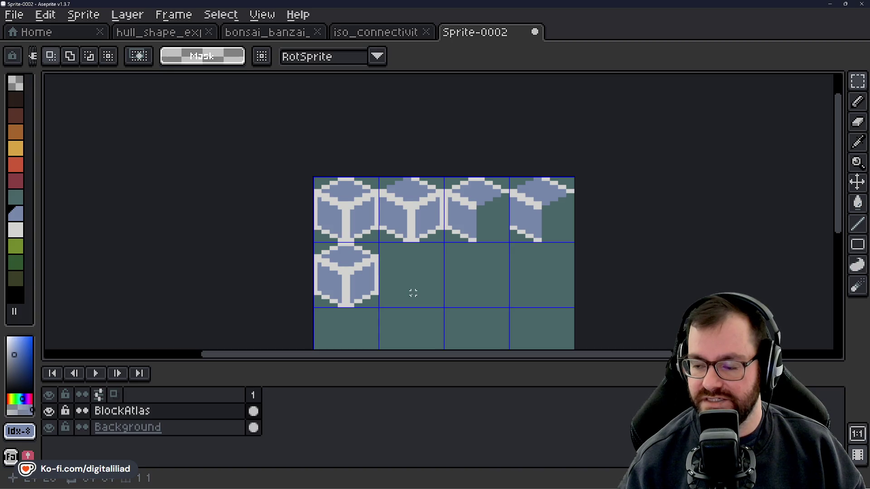
pyautogui.scroll(1, 466, 223)
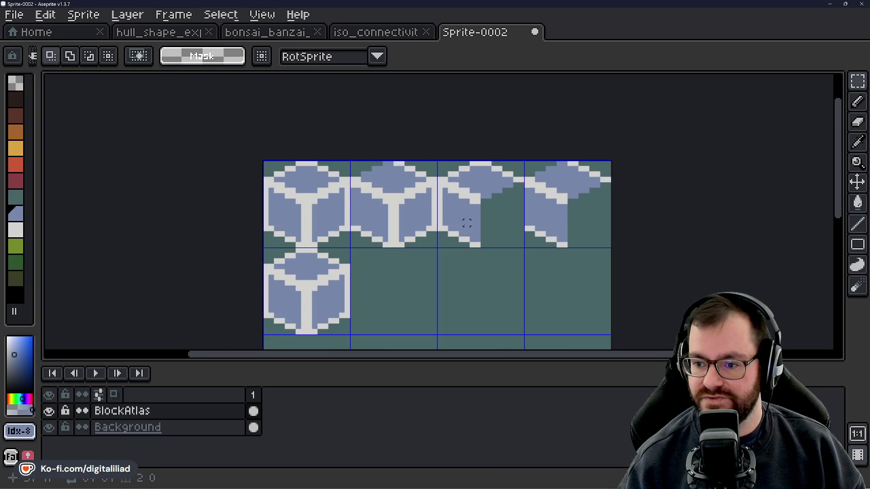
pyautogui.scroll(-2, 349, 209)
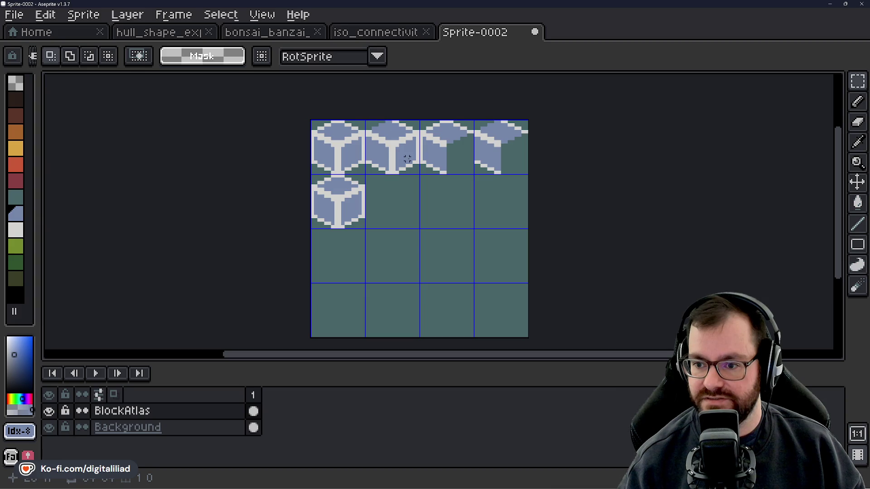
pyautogui.scroll(1, 416, 200)
pyautogui.scroll(1, 415, 200)
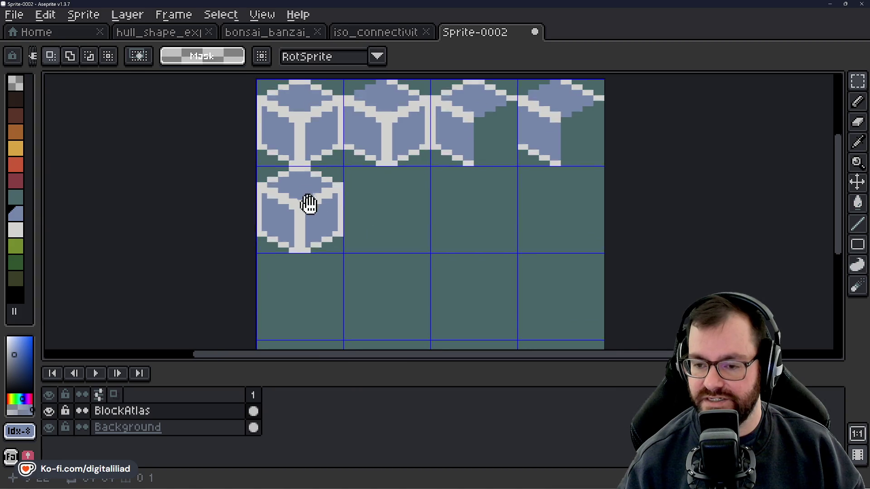
pyautogui.scroll(1, 328, 245)
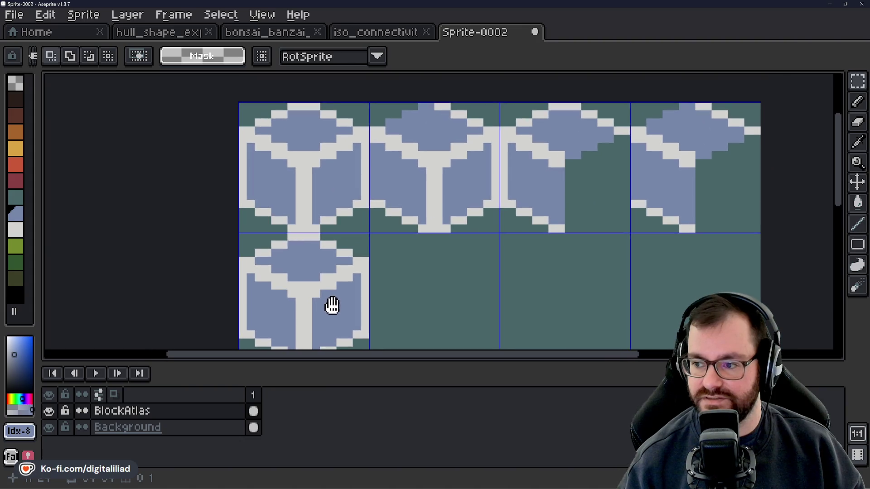
pyautogui.scroll(-1, 323, 245)
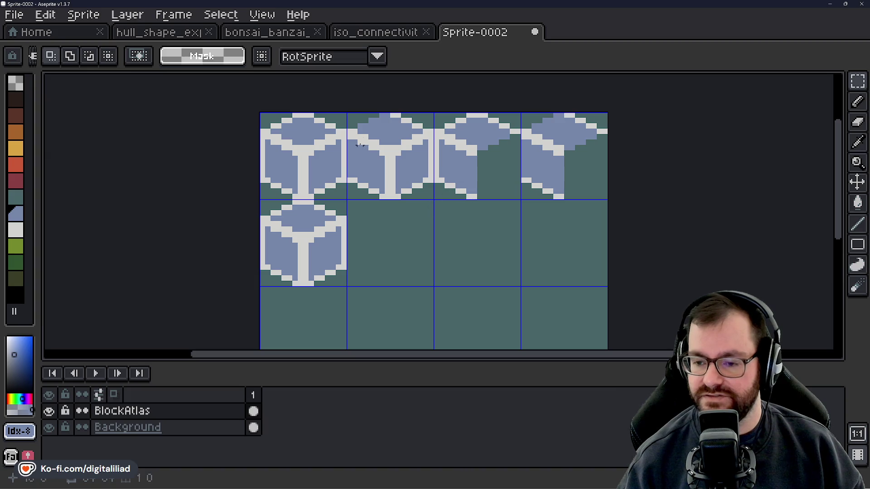
pyautogui.scroll(2, 294, 197)
pyautogui.scroll(-3, 294, 198)
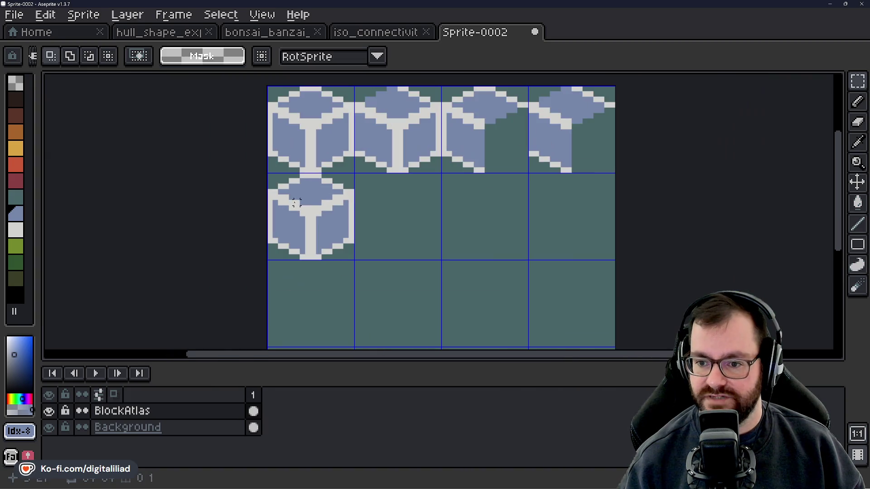
# Commit the moved cube into its cell on the tile grid.
pyautogui.moveTo(301, 207)
pyautogui.mouseDown()
pyautogui.moveTo(397, 119)
pyautogui.moveTo(324, 224)
pyautogui.mouseUp()
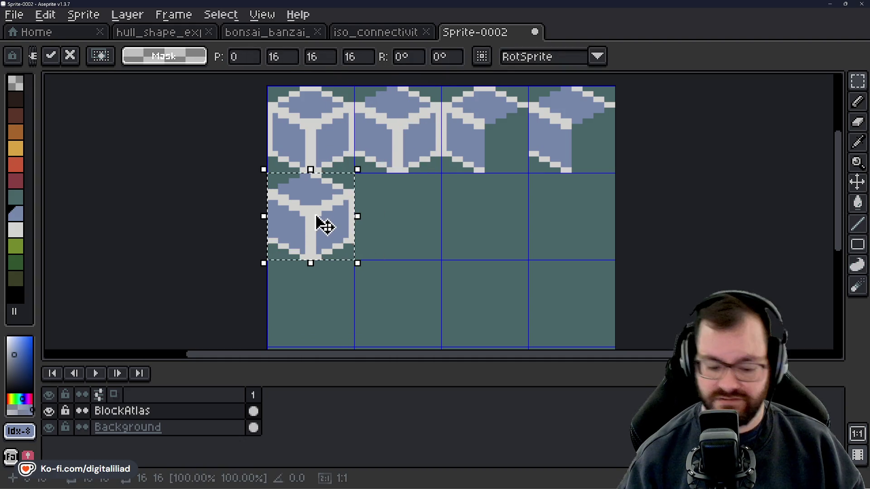
pyautogui.click(471, 212)
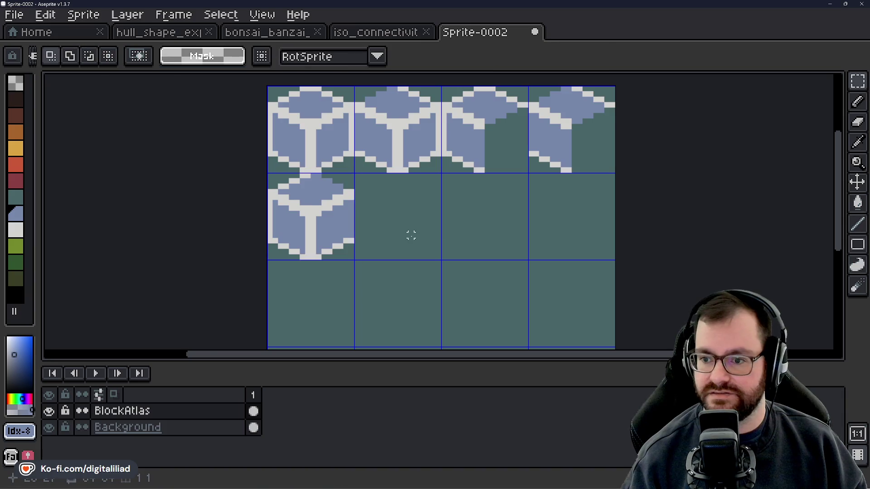
pyautogui.moveTo(388, 199); pyautogui.dragTo(376, 222)
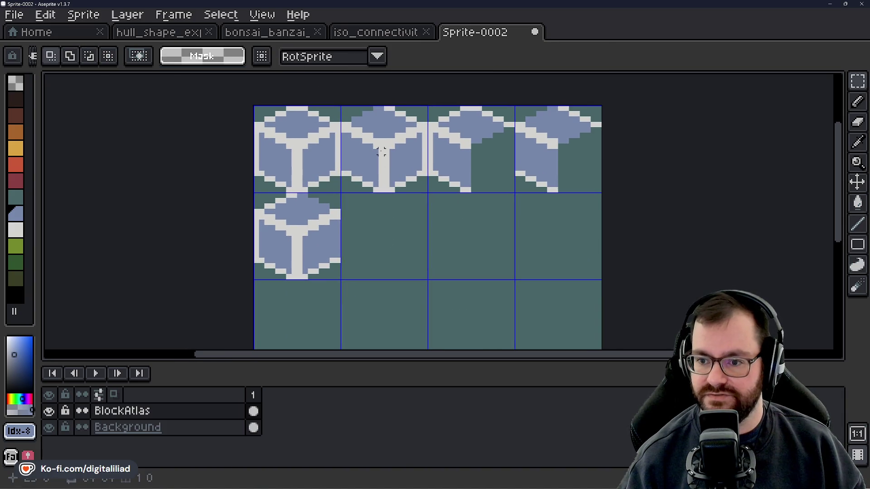
pyautogui.scroll(1, 381, 152)
pyautogui.scroll(-1, 396, 225)
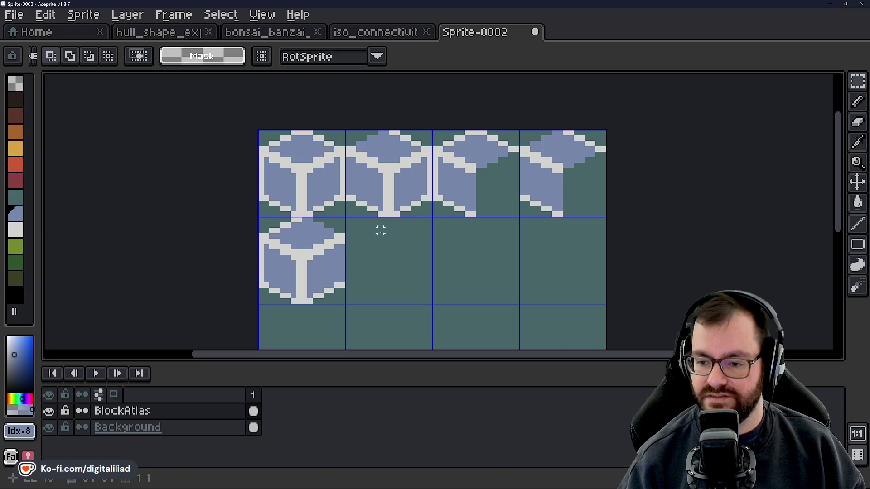
# Copy the top-middle cube one cell down into the second row's second cell.
pyautogui.hotkey('ctrl', 'shift', 'd')
pyautogui.moveTo(378, 180); pyautogui.dragTo(380, 258)
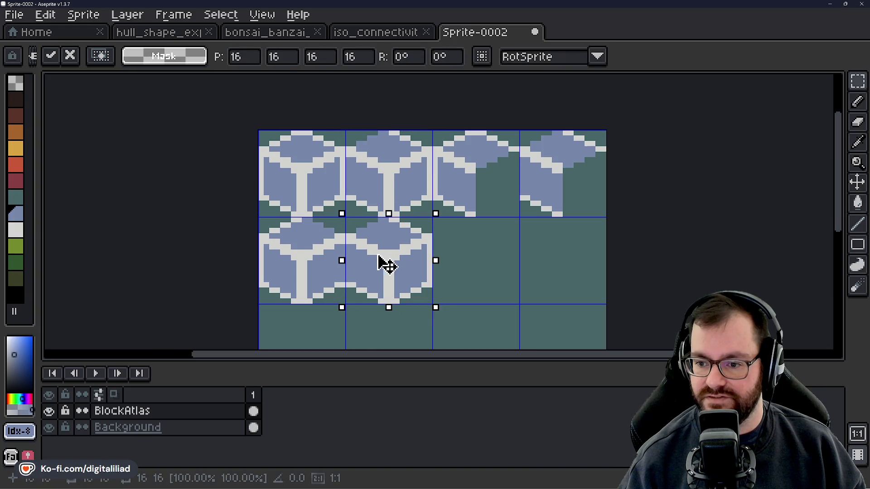
pyautogui.click(482, 262)
pyautogui.scroll(2, 365, 230)
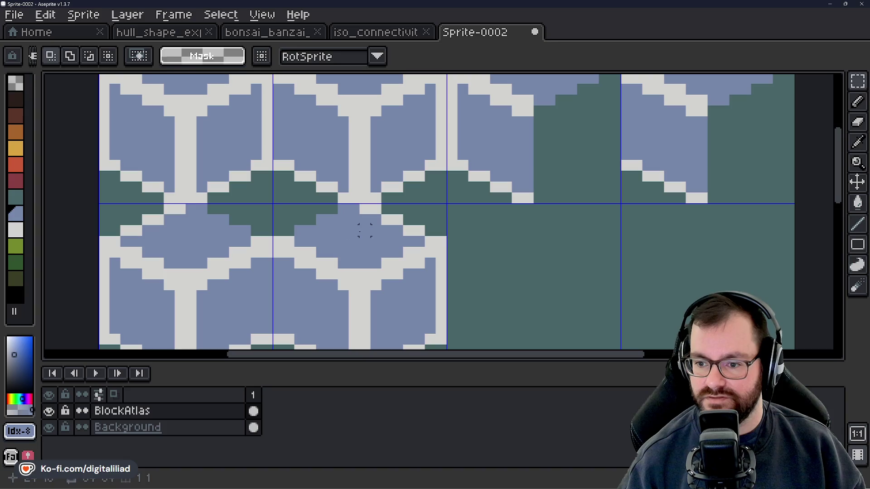
pyautogui.press('b')
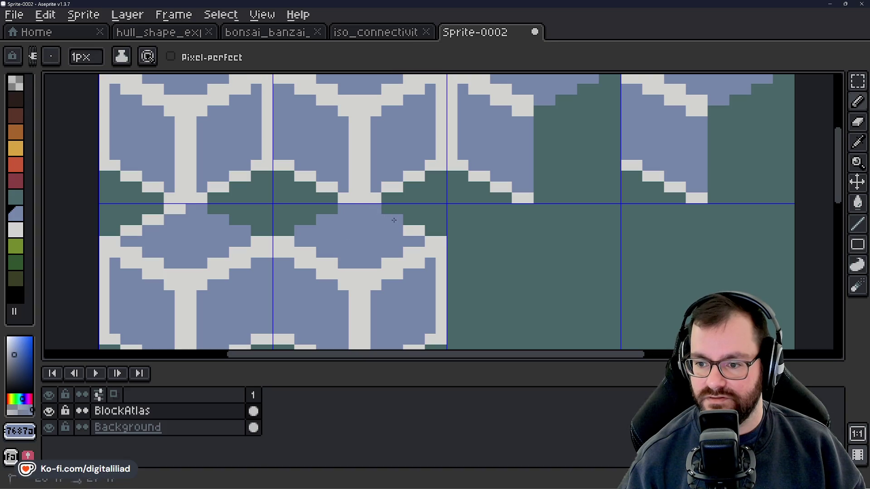
pyautogui.scroll(-3, 410, 231)
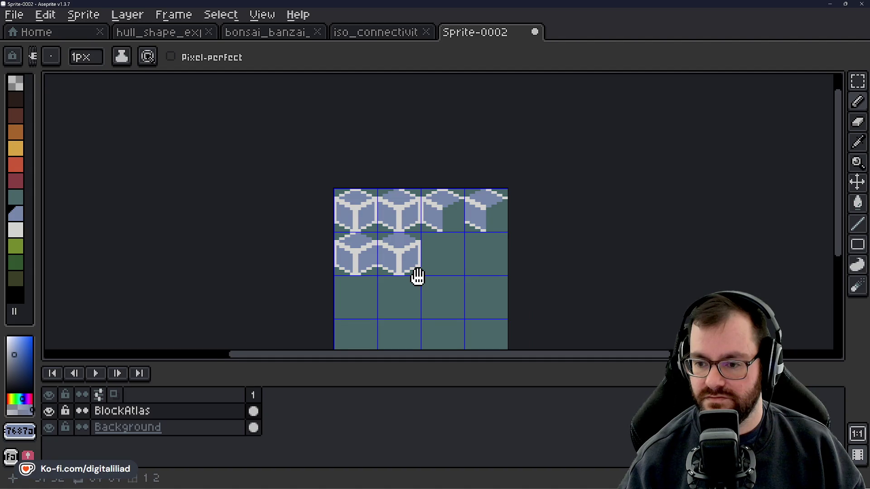
pyautogui.moveTo(419, 277); pyautogui.dragTo(412, 275)
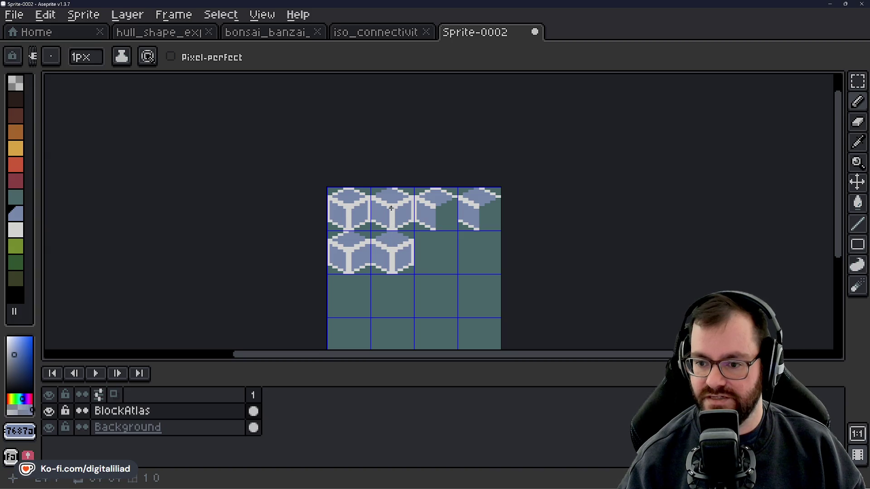
pyautogui.scroll(1, 444, 258)
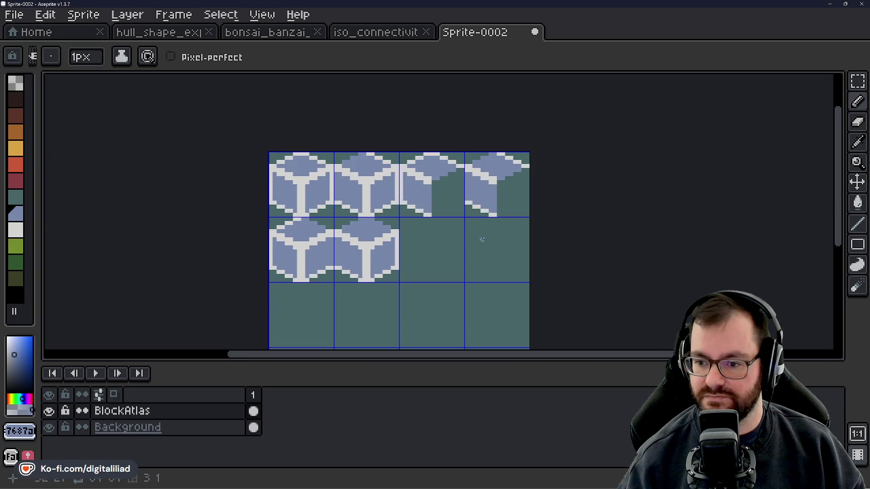
pyautogui.scroll(1, 479, 241)
# Copy the third top-row partial tile, mirror it horizontally, and drop it in row three's first cell.
pyautogui.press('m')
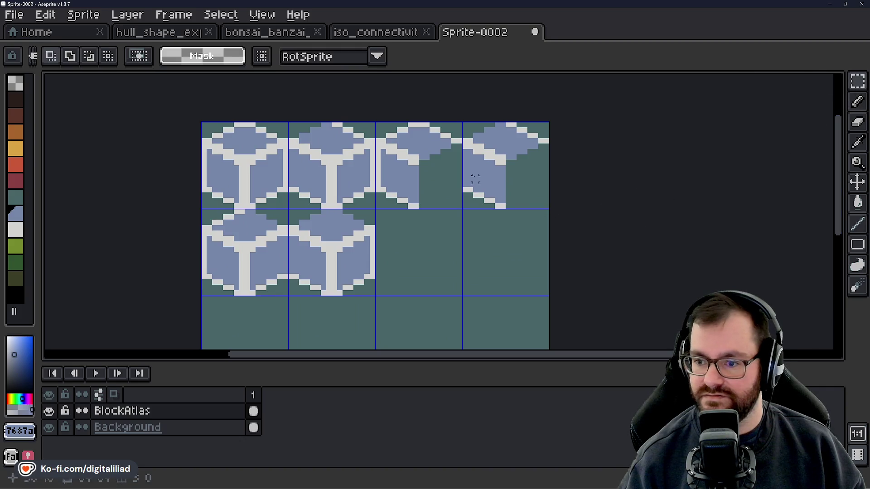
pyautogui.moveTo(445, 161); pyautogui.dragTo(408, 195)
pyautogui.moveTo(422, 324)
pyautogui.mouseDown()
pyautogui.moveTo(422, 235)
pyautogui.moveTo(288, 260)
pyautogui.mouseUp()
pyautogui.hotkey('ctrl', 'c')
pyautogui.hotkey('ctrl', 'v')
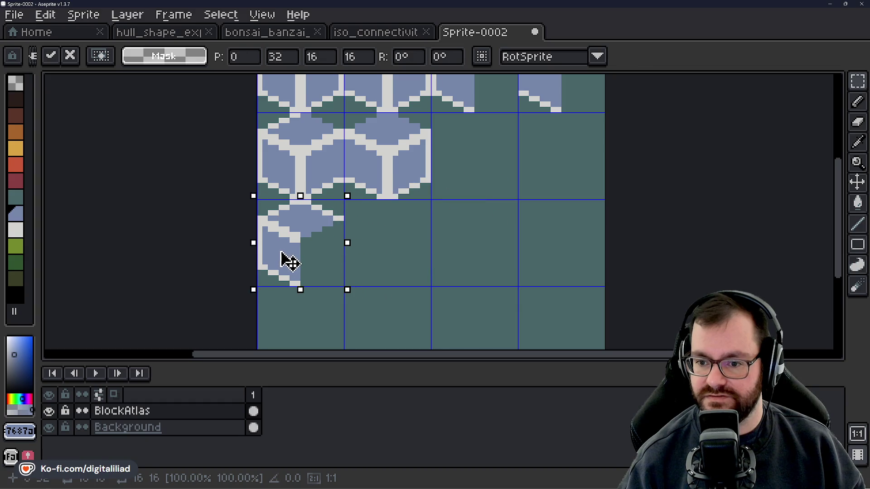
pyautogui.hotkey('shift', 'h')
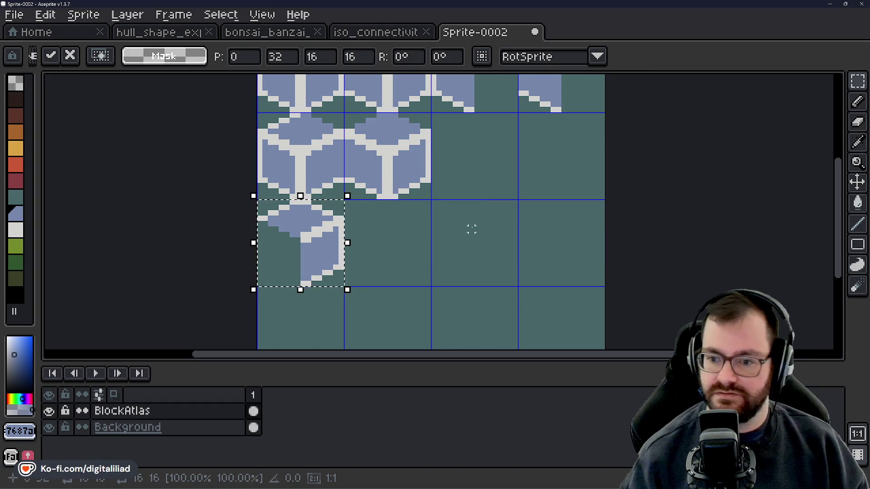
pyautogui.click(471, 229)
pyautogui.scroll(-1, 466, 224)
pyautogui.moveTo(472, 174); pyautogui.dragTo(456, 210)
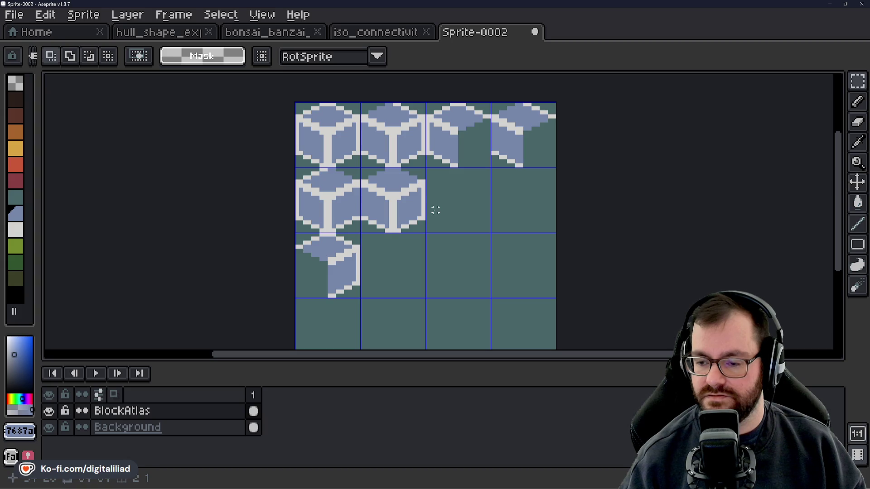
# Paste the top-right partial tile mirrored into the bottom-left cell, then start saving.
pyautogui.scroll(2, 421, 237)
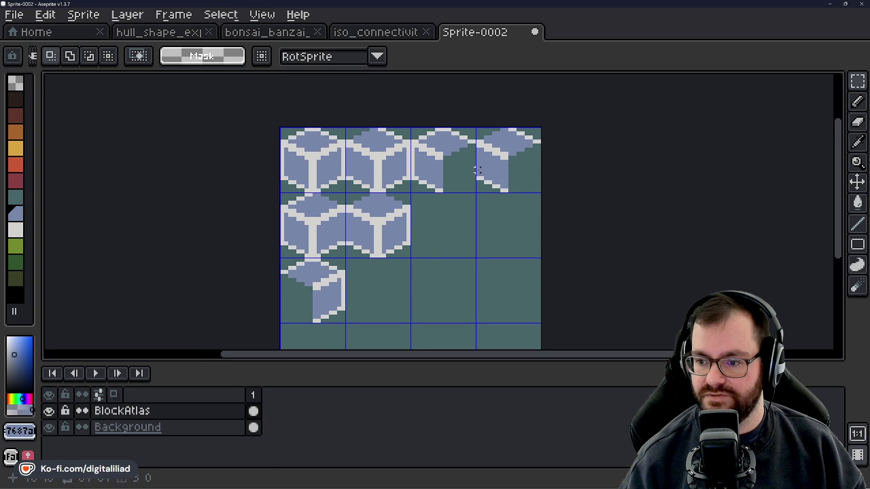
pyautogui.scroll(-2, 465, 194)
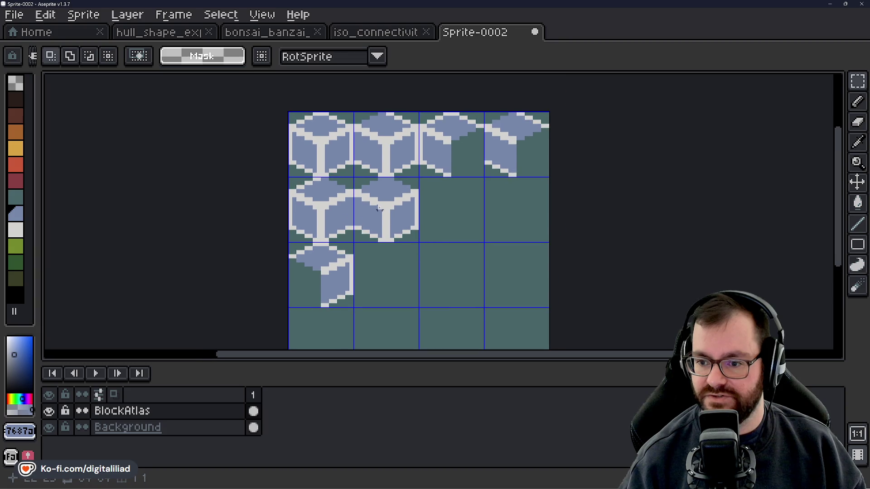
pyautogui.hscroll(-2, 409, 256)
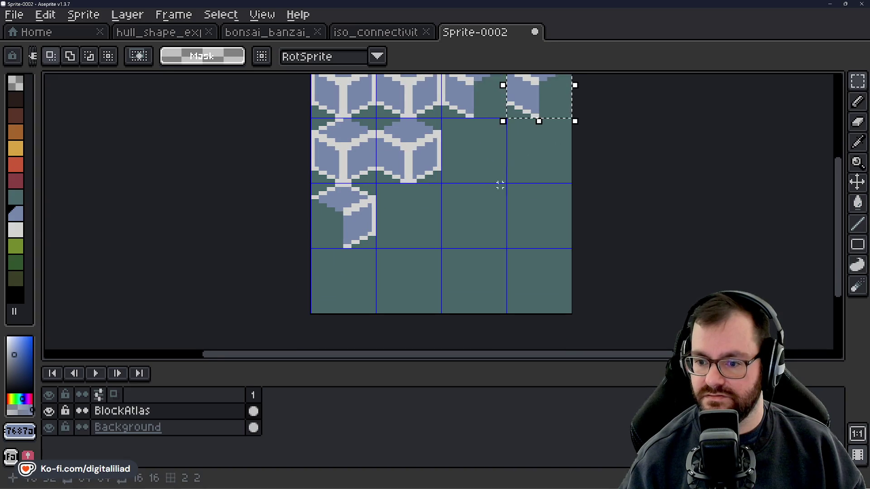
pyautogui.hscroll(2, 442, 269)
pyautogui.moveTo(442, 269); pyautogui.dragTo(501, 171)
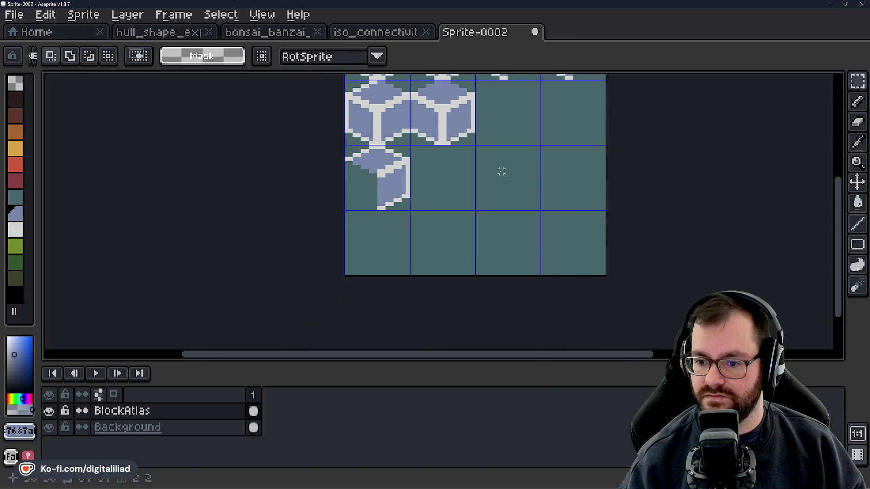
pyautogui.hotkey('ctrl', 'v')
pyautogui.moveTo(562, 204)
pyautogui.mouseDown()
pyautogui.moveTo(385, 281)
pyautogui.moveTo(362, 233)
pyautogui.mouseUp()
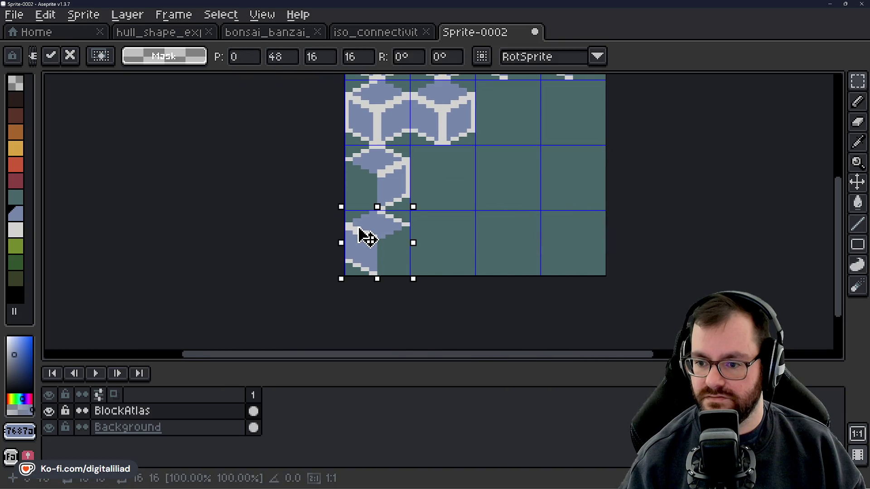
pyautogui.hotkey('shift', 'h')
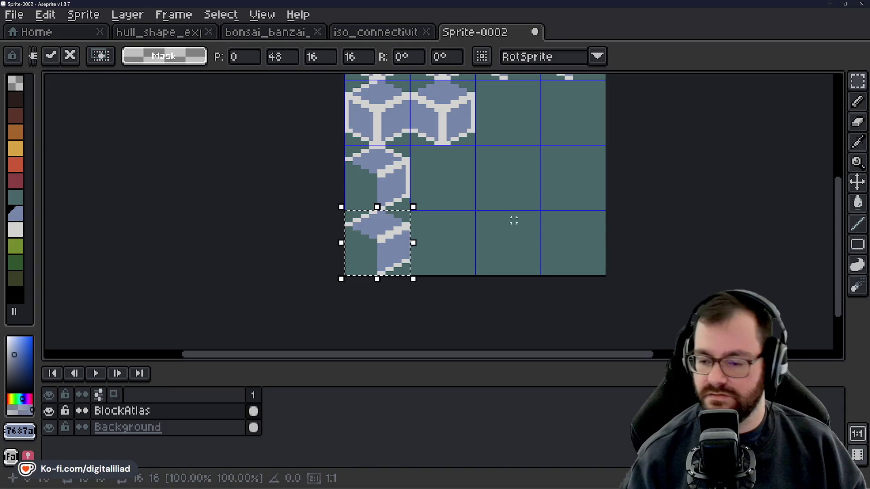
pyautogui.press('Return')
pyautogui.moveTo(480, 191); pyautogui.dragTo(430, 244)
pyautogui.hotkey('ctrl', 's')
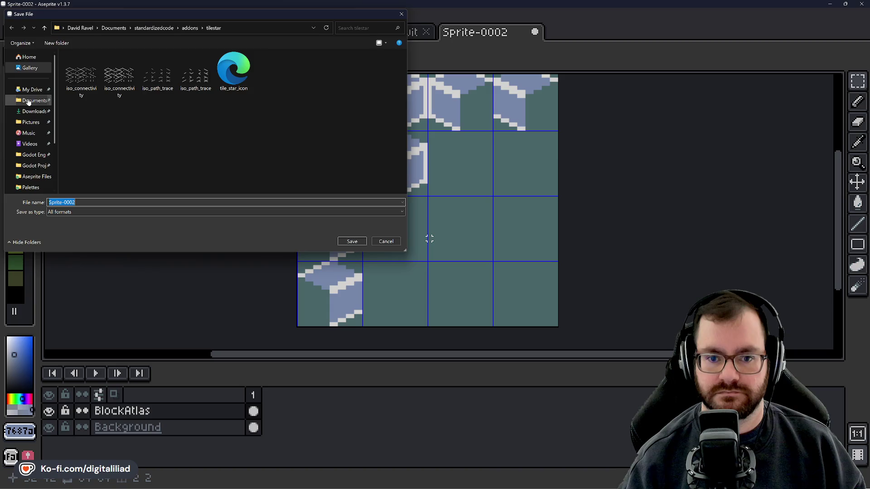
# Save the sprite as bonsai_blocks.ase in Documents/bonsai-banzai.
pyautogui.click(31, 100)
pyautogui.doubleClick(101, 88)
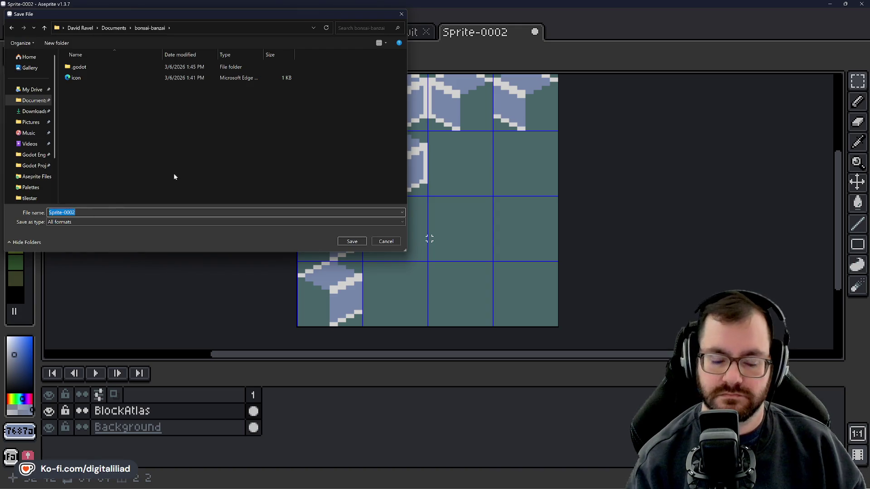
pyautogui.write('bonsaid')
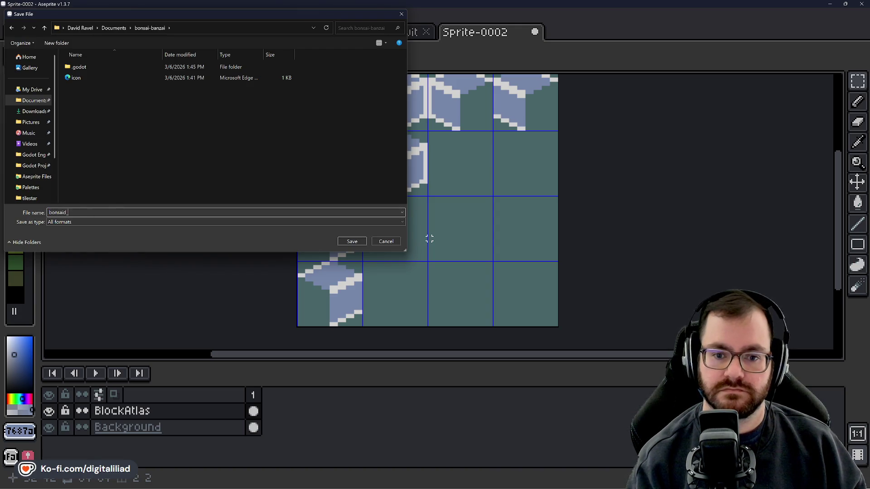
pyautogui.press('BackSpace')
pyautogui.press('BackSpace')
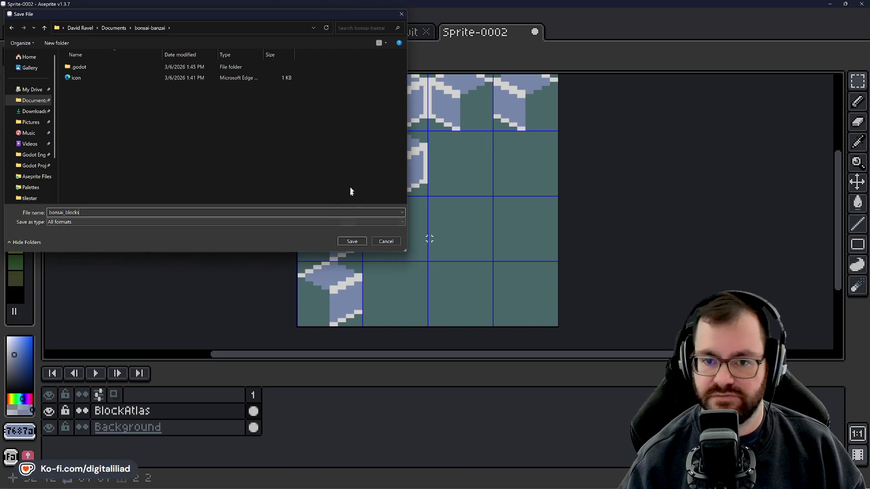
pyautogui.click(352, 241)
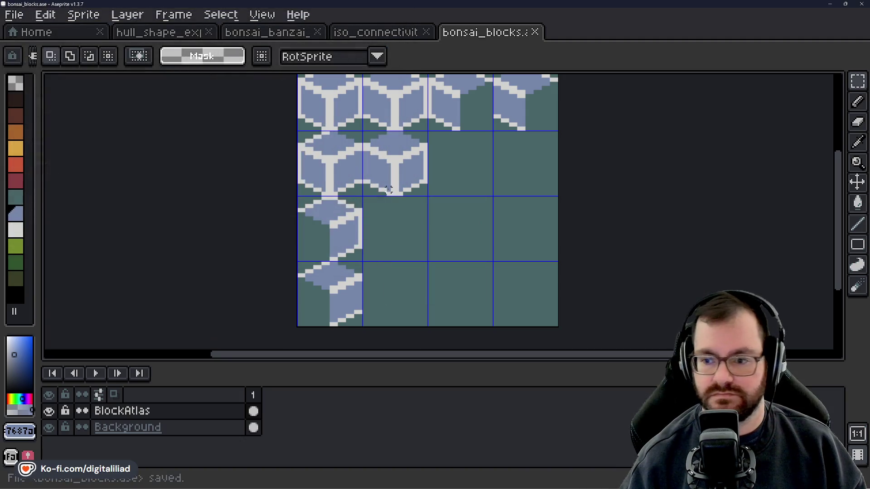
pyautogui.moveTo(434, 185); pyautogui.dragTo(422, 207)
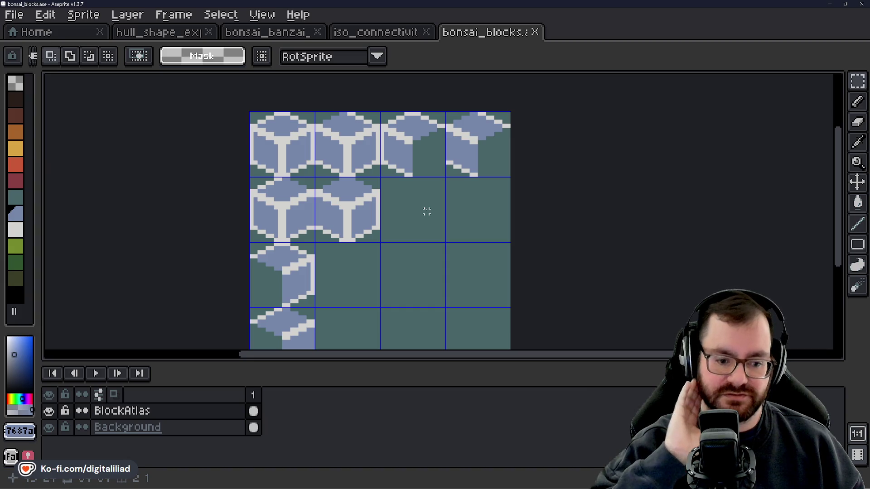
pyautogui.moveTo(395, 222); pyautogui.dragTo(393, 226)
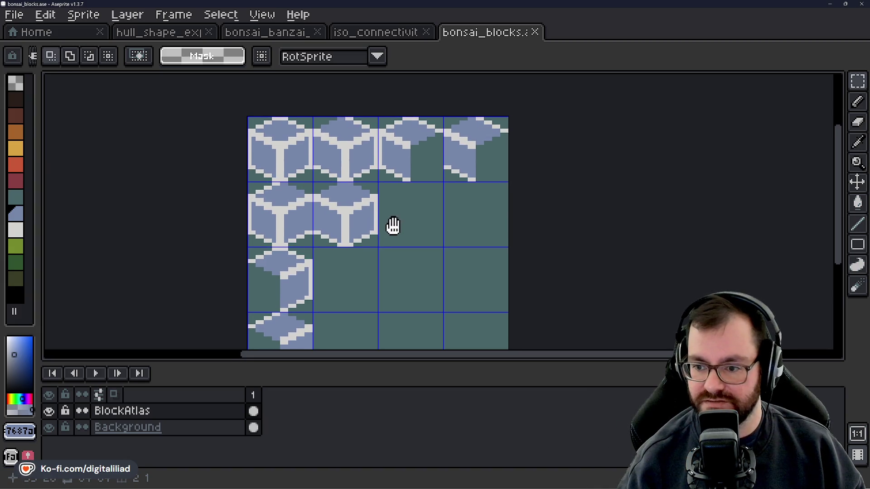
pyautogui.scroll(1, 393, 226)
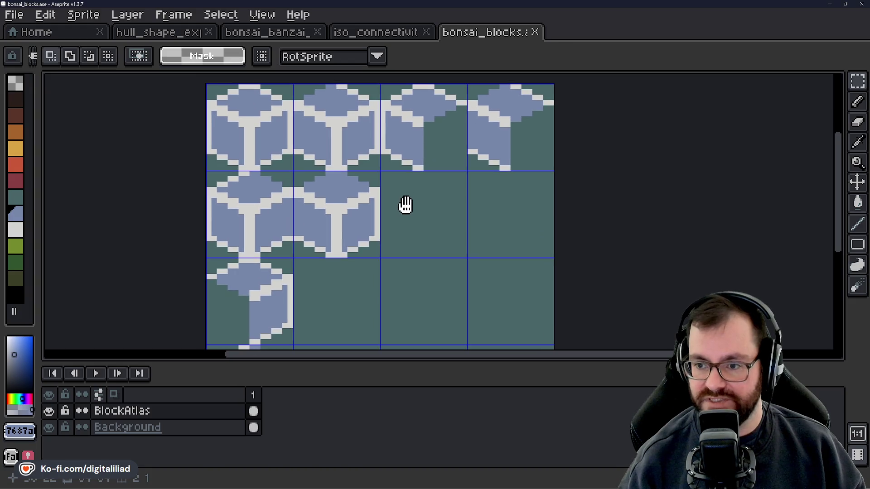
pyautogui.scroll(1, 423, 180)
pyautogui.moveTo(423, 180)
pyautogui.mouseDown()
pyautogui.moveTo(431, 257)
pyautogui.moveTo(412, 189)
pyautogui.mouseUp()
pyautogui.scroll(-1, 431, 257)
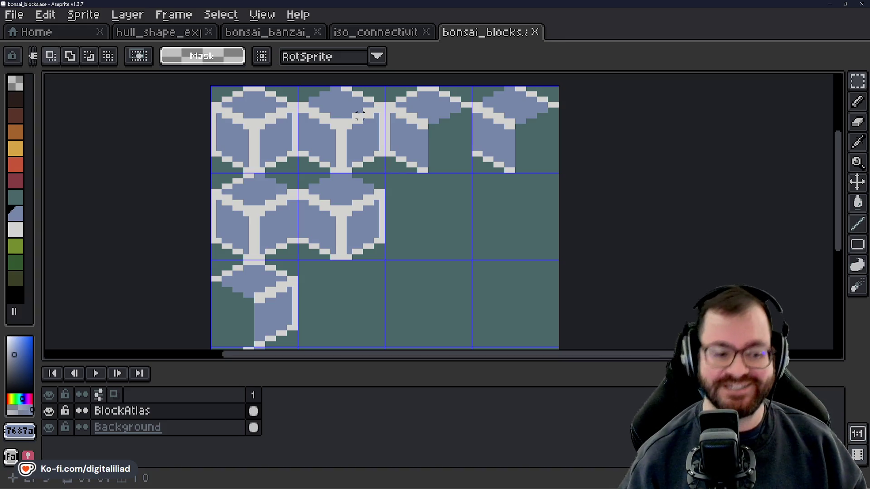
pyautogui.moveTo(410, 197); pyautogui.dragTo(404, 189)
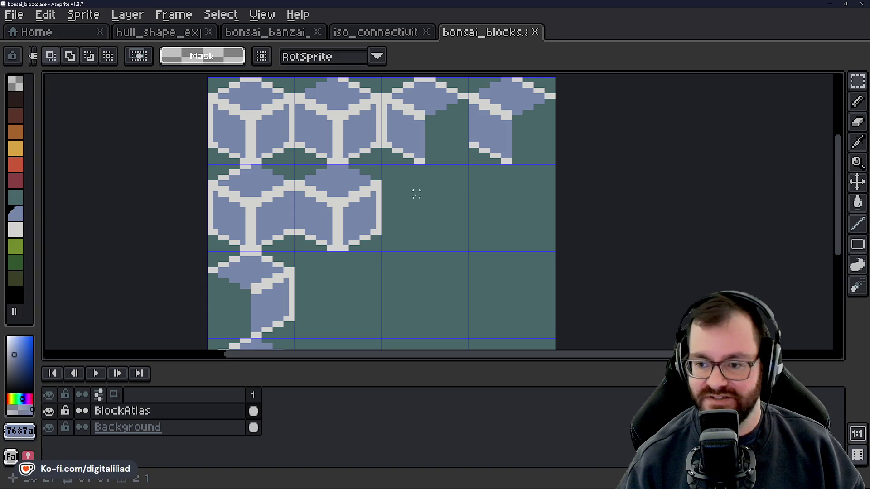
pyautogui.moveTo(416, 190); pyautogui.dragTo(416, 200)
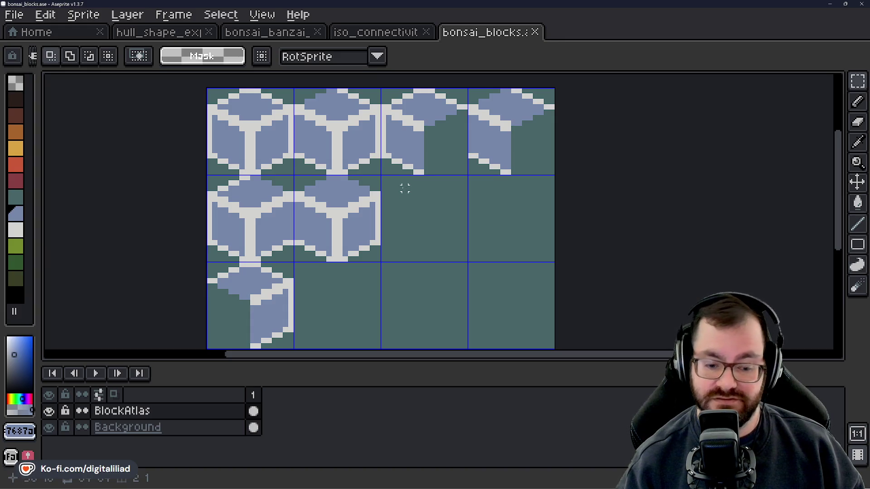
pyautogui.moveTo(404, 193)
pyautogui.mouseDown()
pyautogui.moveTo(424, 193)
pyautogui.moveTo(415, 226)
pyautogui.mouseUp()
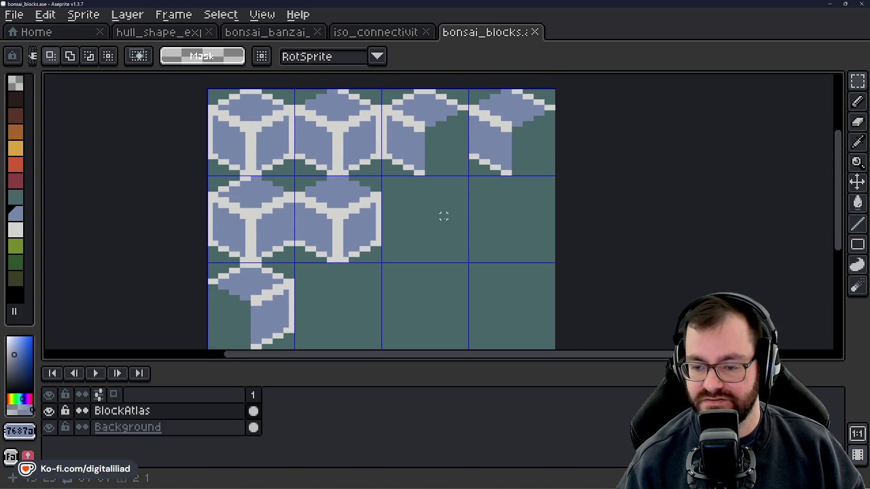
pyautogui.moveTo(422, 219); pyautogui.dragTo(446, 165)
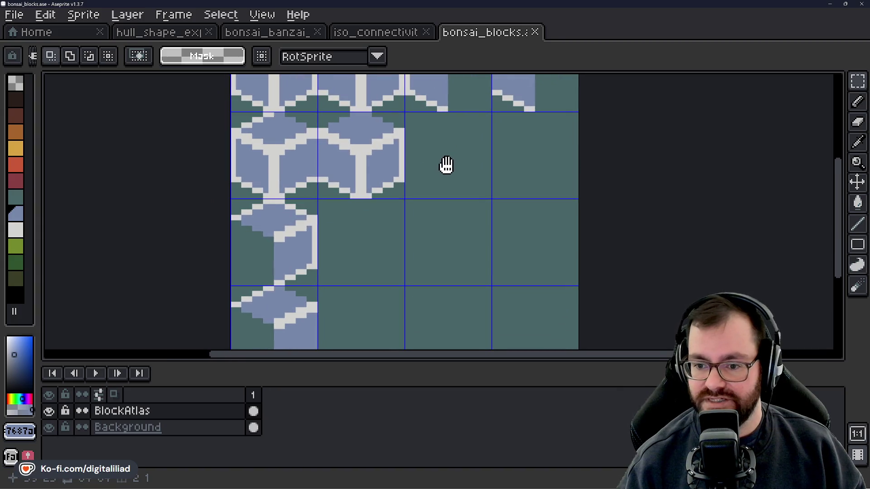
pyautogui.moveTo(446, 165); pyautogui.dragTo(451, 230)
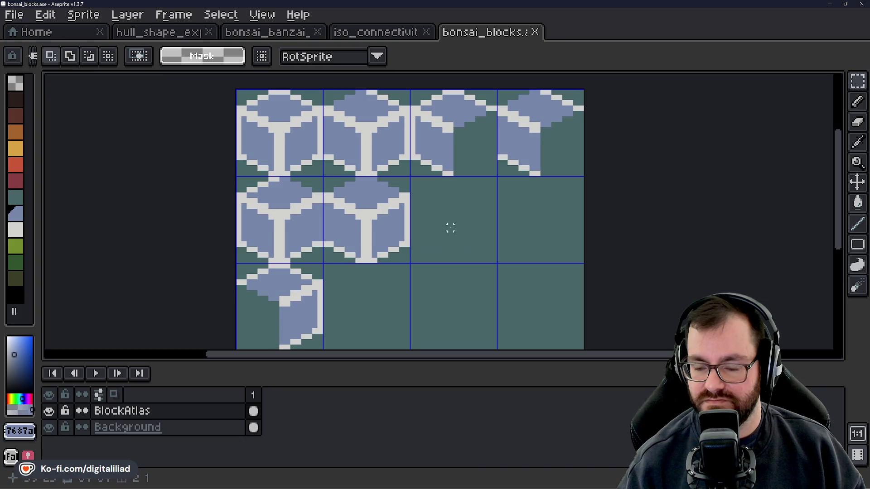
# Copy the second top-row cube tile down into row 3, column 2.
pyautogui.moveTo(363, 123); pyautogui.dragTo(368, 136)
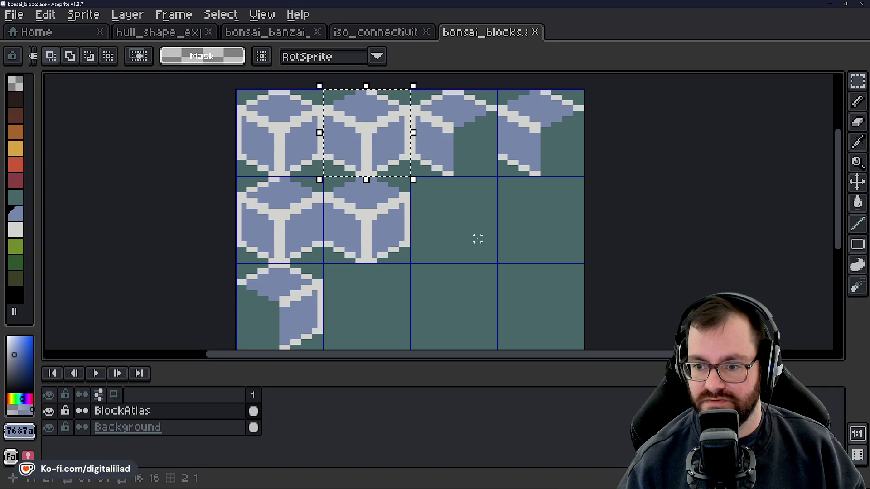
pyautogui.moveTo(475, 239); pyautogui.dragTo(482, 204)
pyautogui.keyDown('ctrl'); pyautogui.moveTo(382, 129); pyautogui.dragTo(386, 301); pyautogui.keyUp('ctrl')
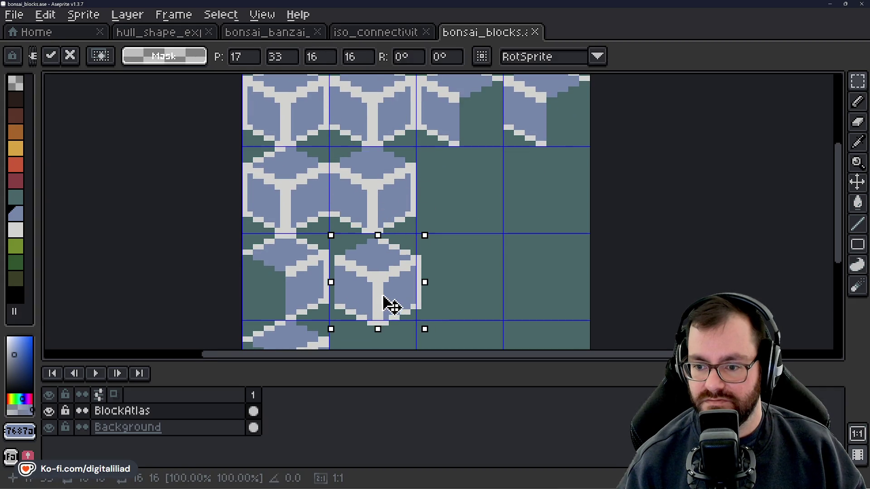
pyautogui.press('Return')
pyautogui.scroll(3, 368, 184)
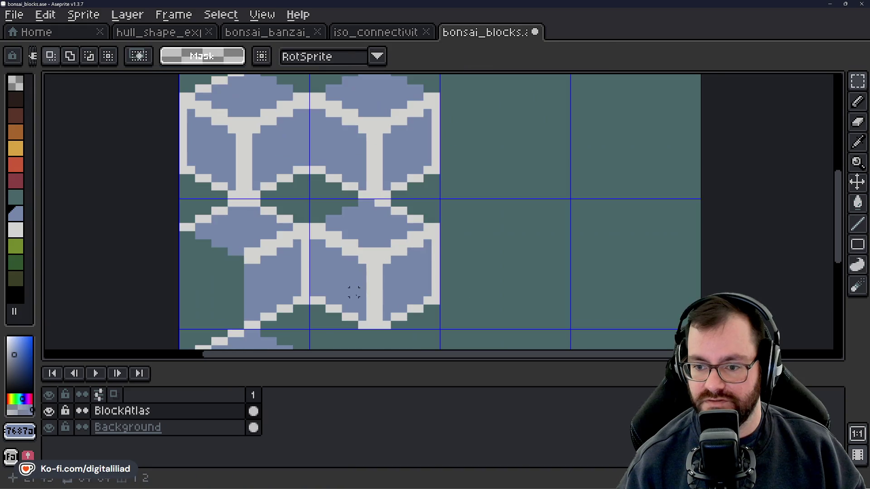
pyautogui.scroll(1, 368, 185)
# Paint the copied cube's light outline pixels blue.
pyautogui.press('b')
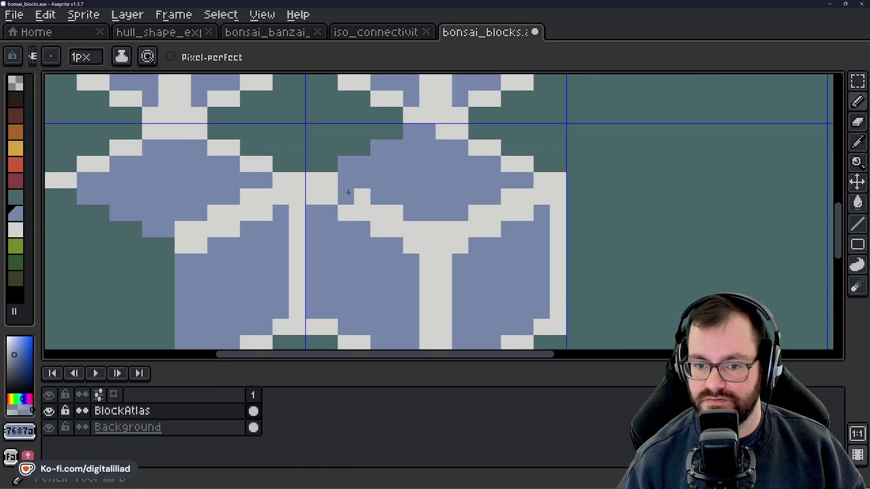
pyautogui.moveTo(313, 195); pyautogui.dragTo(426, 230)
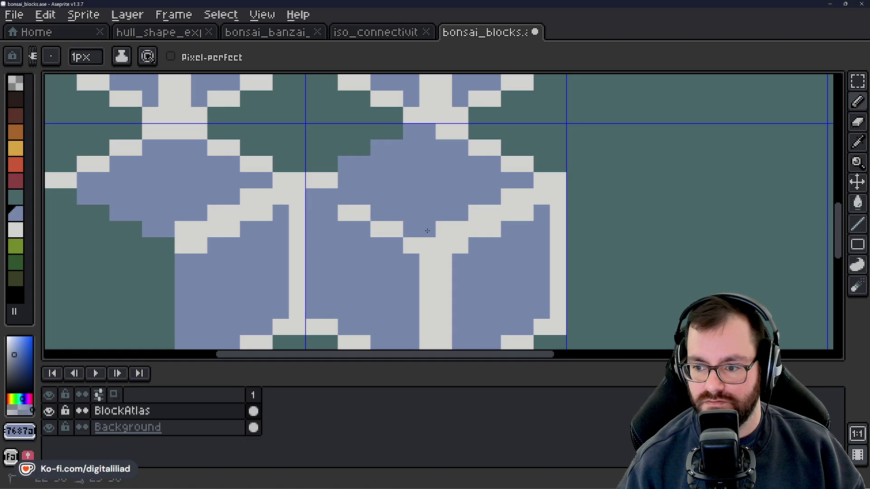
pyautogui.scroll(-2, 420, 202)
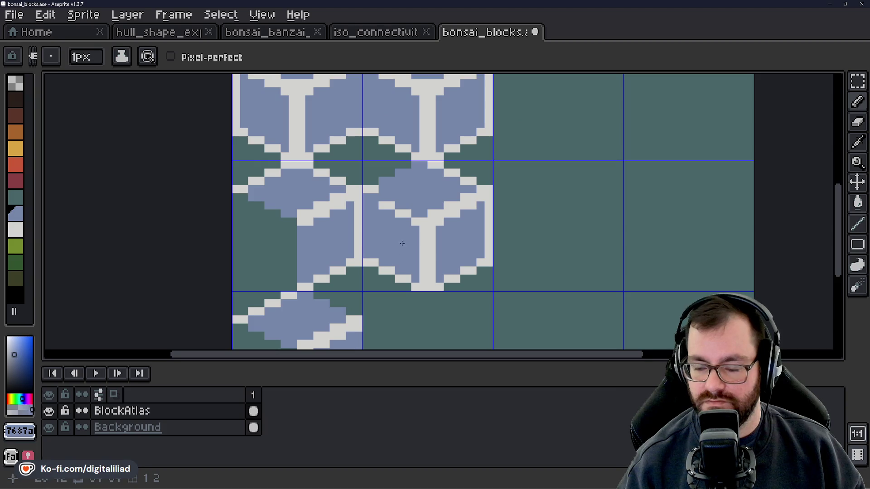
pyautogui.moveTo(402, 243); pyautogui.dragTo(384, 246)
# Erase the copied cube's left face and stray light pixels.
pyautogui.press('e')
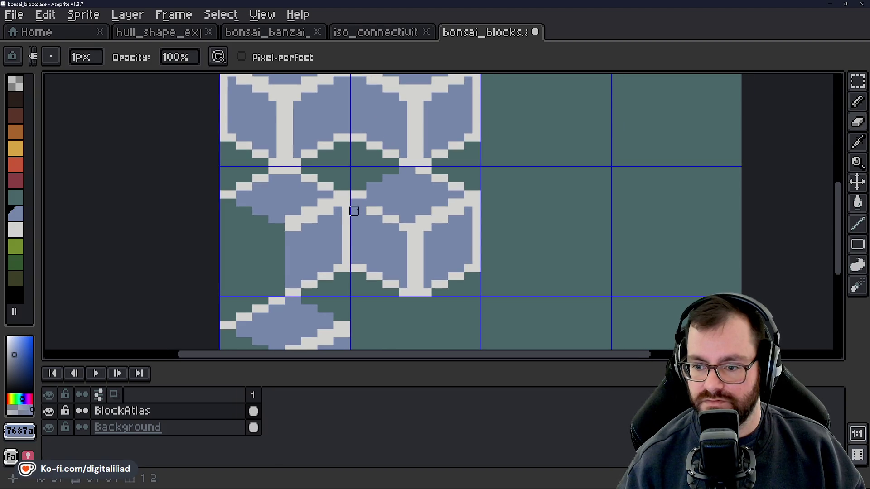
pyautogui.moveTo(354, 202); pyautogui.dragTo(362, 211)
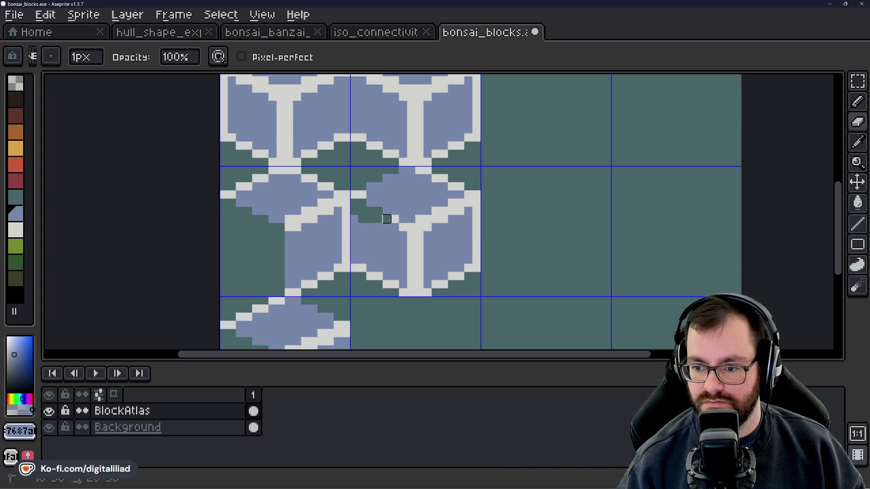
pyautogui.moveTo(403, 227)
pyautogui.mouseDown()
pyautogui.moveTo(410, 227)
pyautogui.moveTo(411, 292)
pyautogui.mouseUp()
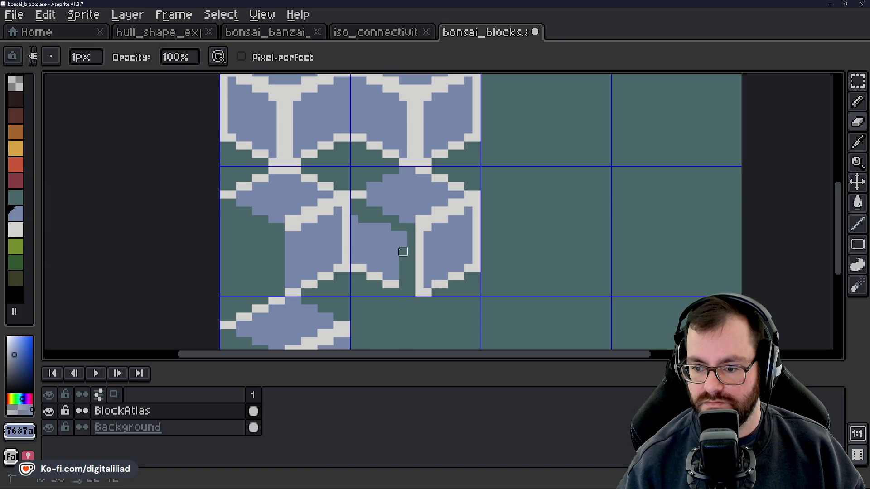
pyautogui.moveTo(403, 251)
pyautogui.mouseDown()
pyautogui.moveTo(402, 235)
pyautogui.moveTo(394, 268)
pyautogui.moveTo(377, 284)
pyautogui.moveTo(369, 205)
pyautogui.moveTo(354, 227)
pyautogui.moveTo(359, 237)
pyautogui.moveTo(351, 235)
pyautogui.moveTo(352, 272)
pyautogui.mouseUp()
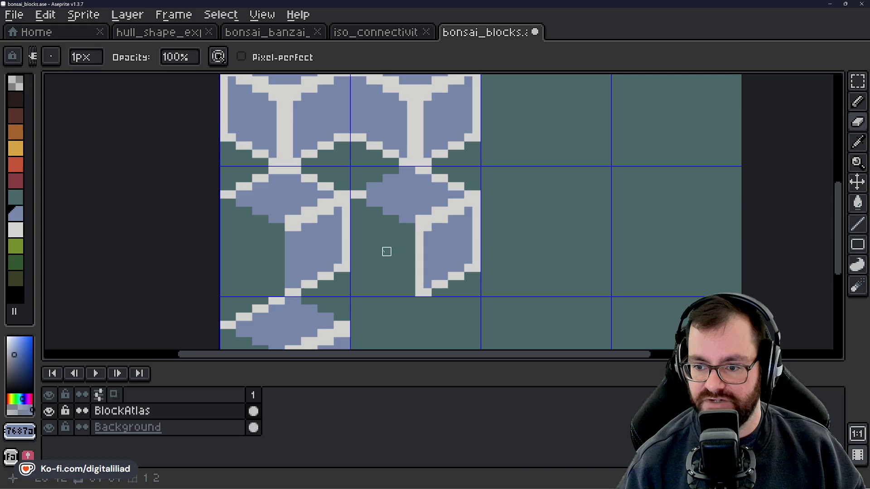
pyautogui.scroll(-3, 387, 251)
pyautogui.scroll(4, 383, 213)
pyautogui.press('b')
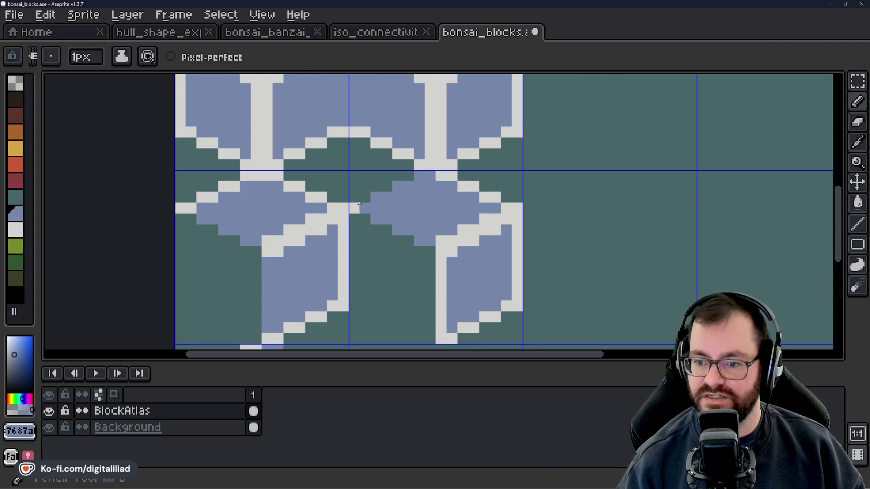
pyautogui.scroll(-4, 377, 259)
pyautogui.scroll(-1, 403, 274)
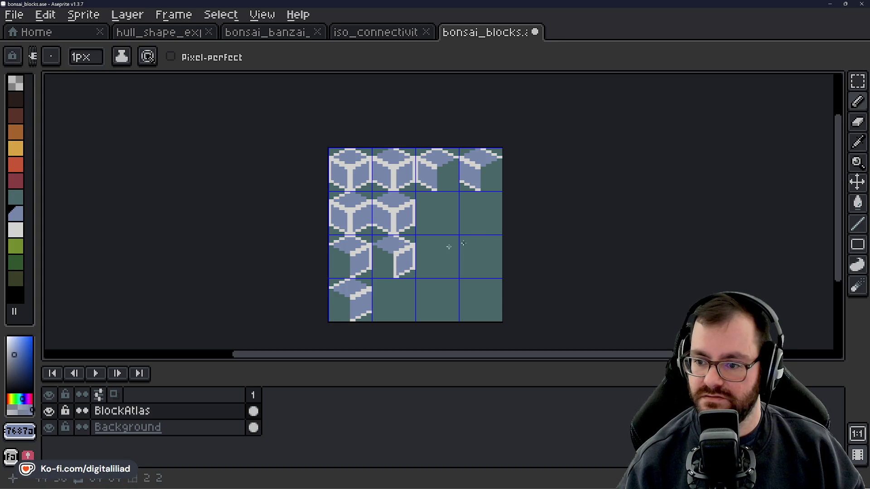
# Duplicate the cube tile and move the partial cube toward row 3, column 3.
pyautogui.hotkey('shift', 'q')
pyautogui.scroll(1, 508, 194)
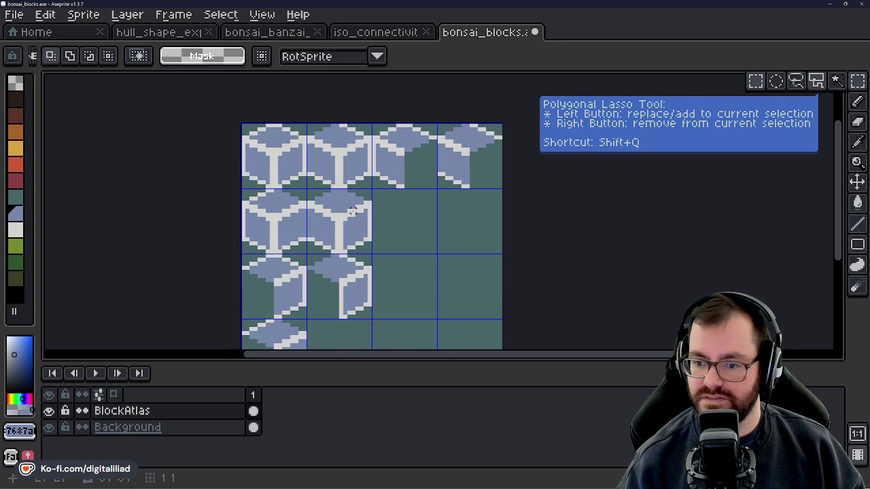
pyautogui.moveTo(399, 251)
pyautogui.mouseDown()
pyautogui.moveTo(311, 195)
pyautogui.moveTo(402, 237)
pyautogui.mouseUp()
pyautogui.scroll(1, 414, 274)
pyautogui.scroll(-1, 373, 185)
pyautogui.hotkey('ctrl', 'd')
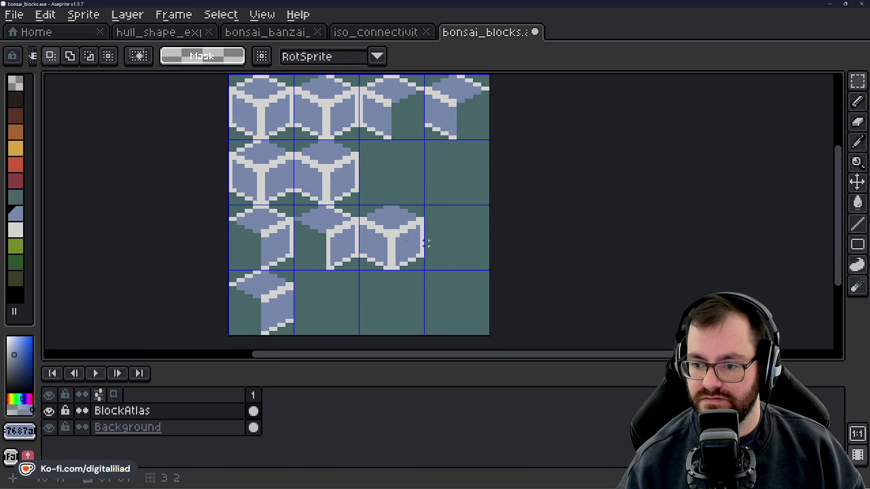
pyautogui.moveTo(331, 226)
pyautogui.mouseDown()
pyautogui.moveTo(440, 226)
pyautogui.moveTo(431, 225)
pyautogui.mouseUp()
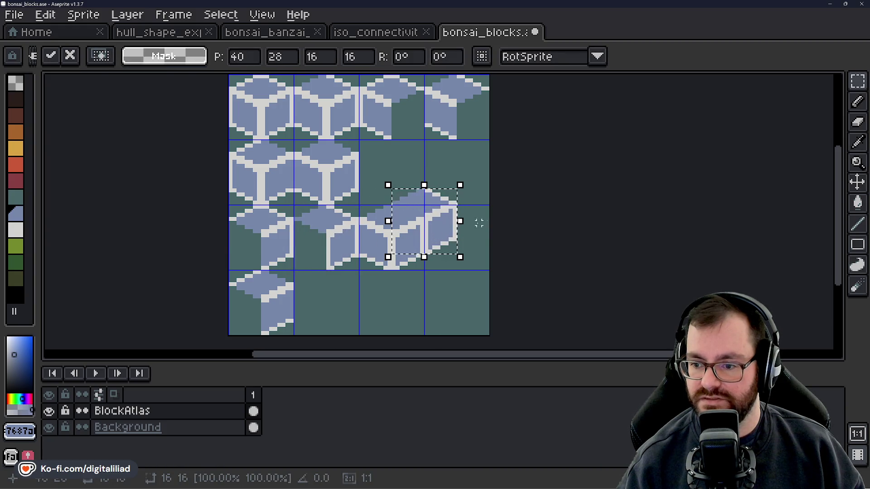
pyautogui.hotkey('ctrl', 'd')
# Undo the misplaced copy so row 3, column 3 is empty again.
pyautogui.scroll(1, 471, 239)
pyautogui.scroll(-1, 335, 178)
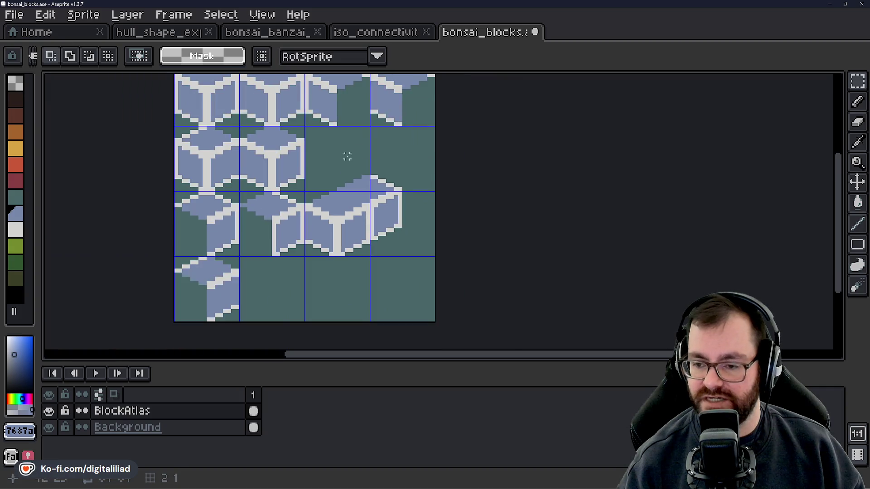
pyautogui.hotkey('ctrl', 'z')
pyautogui.hotkey('ctrl', 'z')
pyautogui.hotkey('ctrl', 'z')
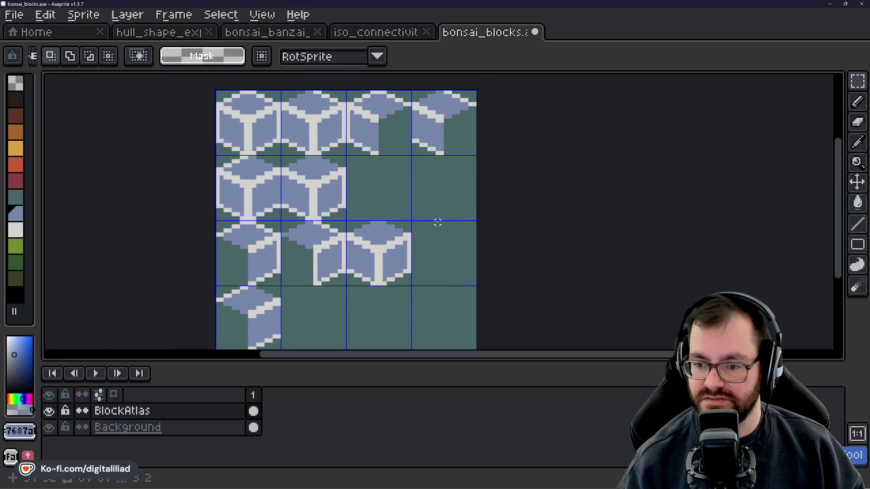
pyautogui.hotkey('ctrl', 'z')
pyautogui.hotkey('ctrl', 'z')
pyautogui.hotkey('ctrl', 'z')
pyautogui.hotkey('ctrl', 'z')
pyautogui.hotkey('ctrl', 'z')
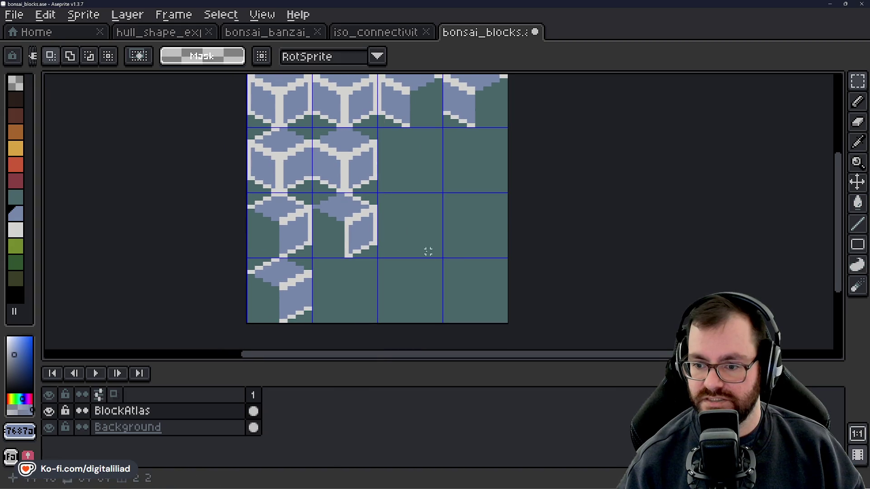
pyautogui.moveTo(427, 250)
pyautogui.mouseDown()
pyautogui.moveTo(461, 271)
pyautogui.moveTo(460, 316)
pyautogui.moveTo(377, 185)
pyautogui.moveTo(392, 206)
pyautogui.moveTo(410, 186)
pyautogui.moveTo(402, 240)
pyautogui.mouseUp()
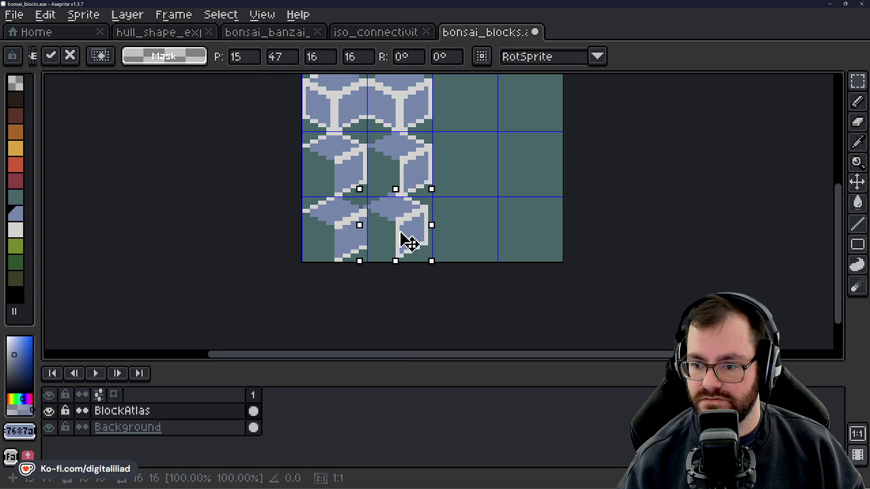
# Drop the copy into row 4, column 2 and paint its light left edge with the sampled blue.
pyautogui.click(512, 235)
pyautogui.scroll(2, 388, 253)
pyautogui.scroll(1, 388, 245)
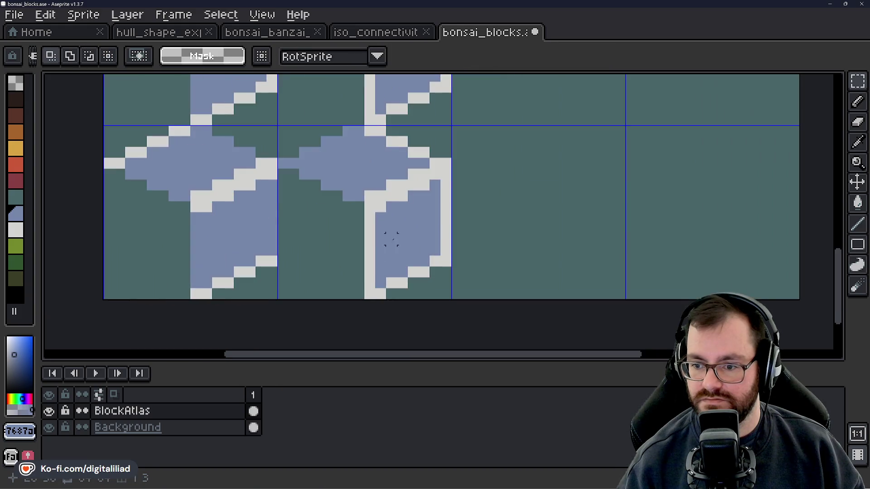
pyautogui.press('alt')
pyautogui.press('b')
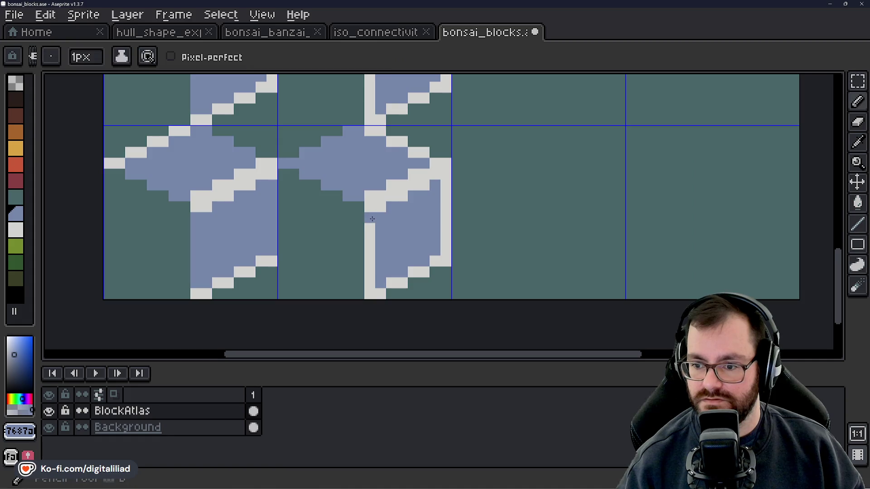
pyautogui.moveTo(370, 217); pyautogui.dragTo(373, 265)
# Paint the remaining light edge pixels blue and save bonsai_blocks.ase.
pyautogui.moveTo(410, 239); pyautogui.dragTo(398, 272)
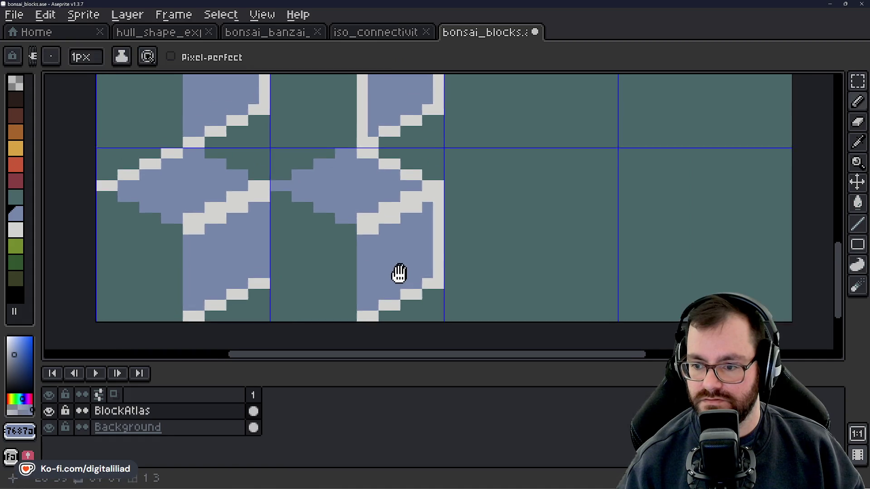
pyautogui.moveTo(434, 218); pyautogui.dragTo(421, 292)
pyautogui.click(387, 216)
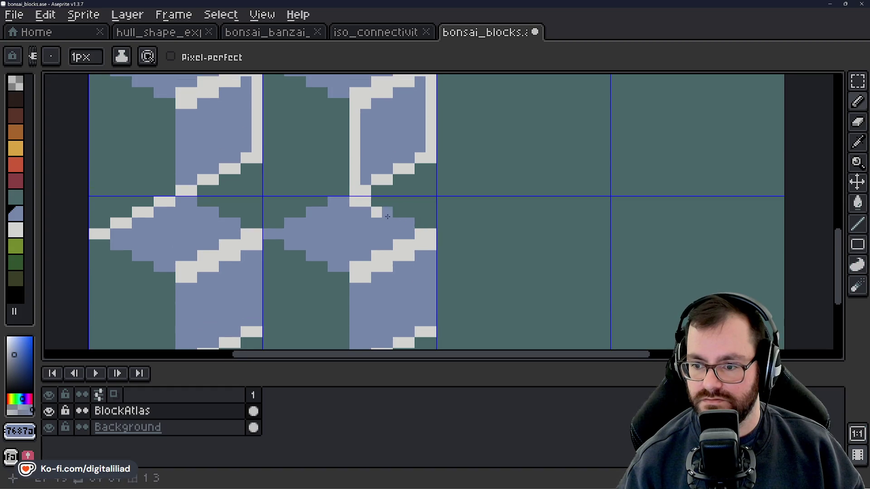
pyautogui.scroll(-1, 363, 199)
pyautogui.scroll(-3, 391, 192)
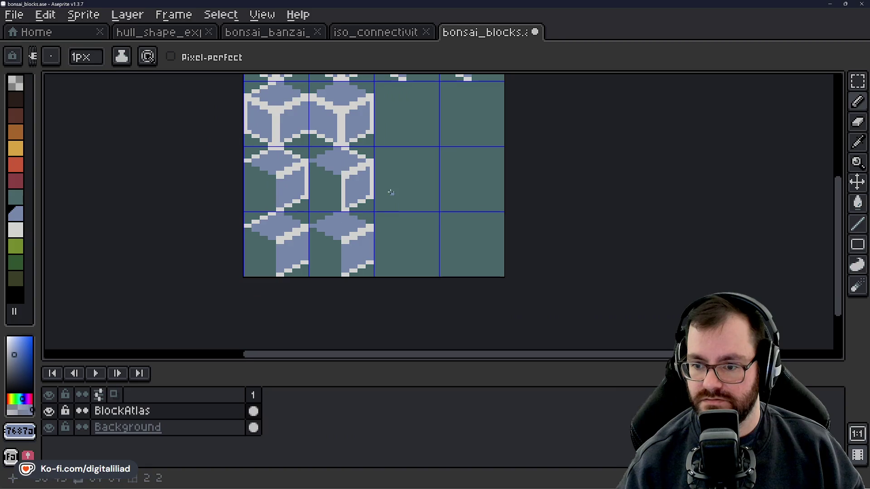
pyautogui.hotkey('ctrl', 's')
# Centre the atlas, enlarge the canvas by shrinking the timeline, and pick Rectangular Marquee.
pyautogui.moveTo(391, 192); pyautogui.dragTo(390, 223)
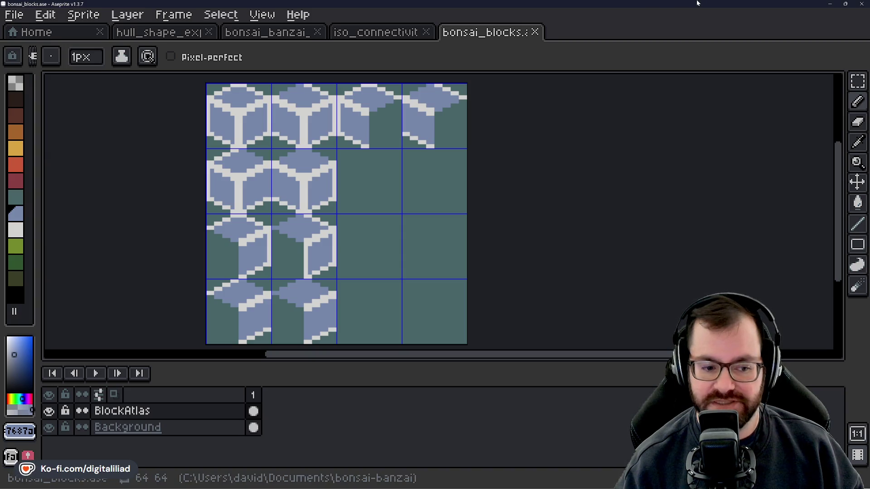
pyautogui.moveTo(427, 249); pyautogui.dragTo(404, 246)
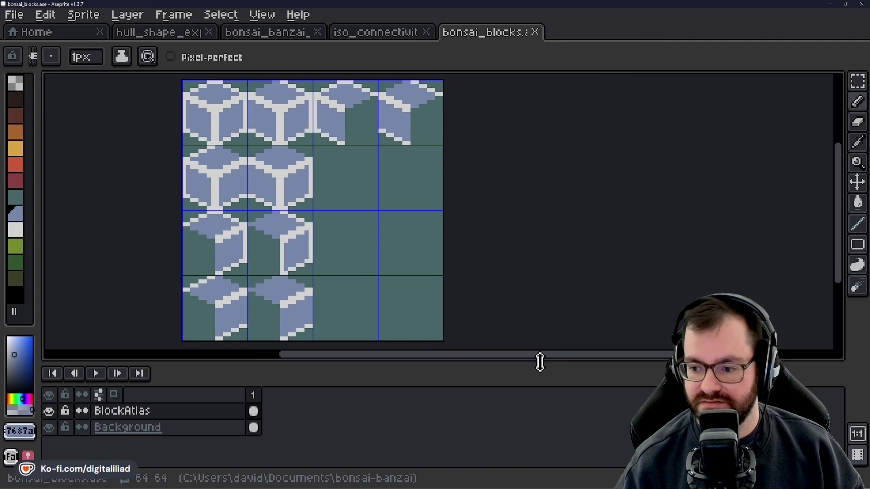
pyautogui.moveTo(540, 363); pyautogui.dragTo(540, 398)
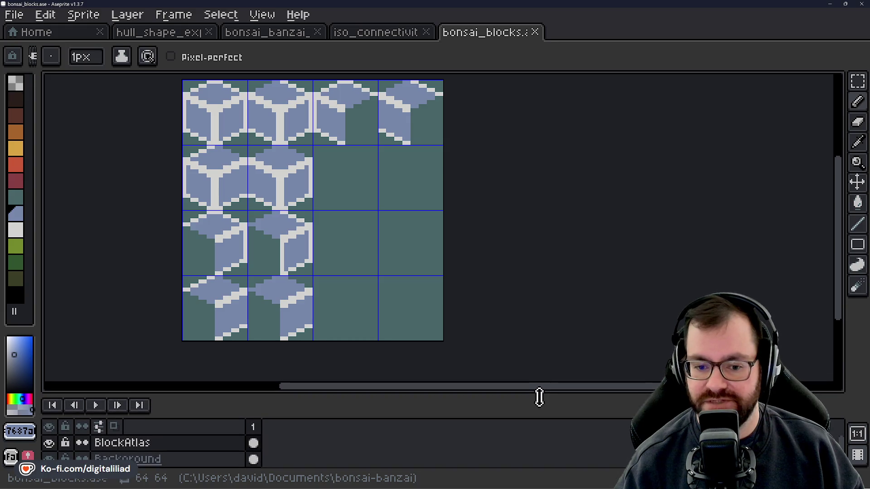
pyautogui.moveTo(539, 323); pyautogui.dragTo(501, 335)
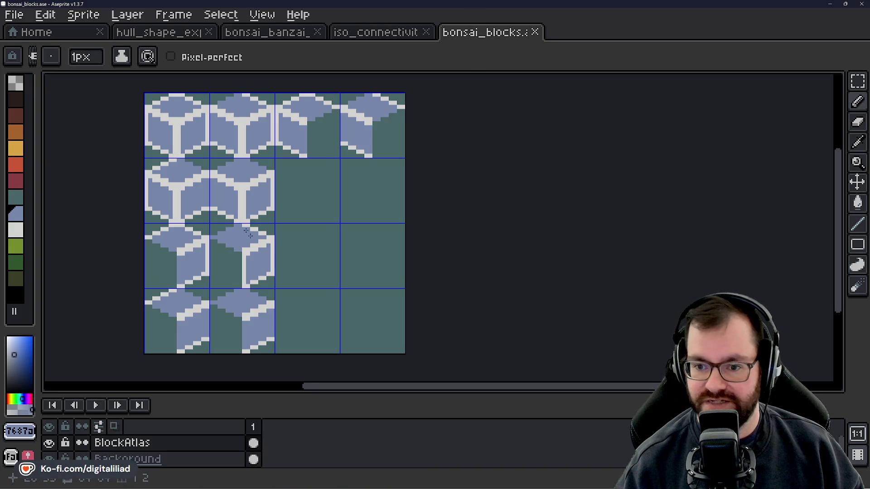
pyautogui.click(857, 81)
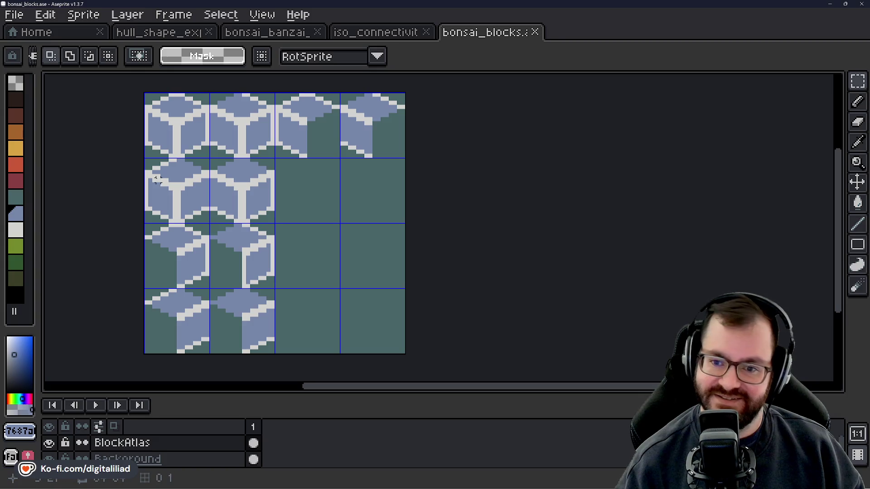
# Ctrl-drag a copy of the row 1, column 3 half cube into row 2's empty third cell and commit it.
pyautogui.moveTo(309, 193); pyautogui.dragTo(307, 197)
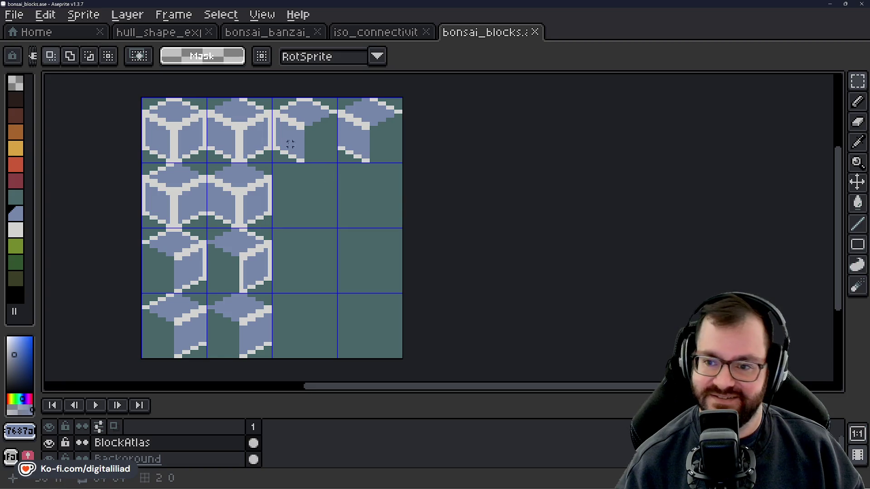
pyautogui.moveTo(307, 128)
pyautogui.mouseDown()
pyautogui.moveTo(320, 140)
pyautogui.moveTo(313, 194)
pyautogui.mouseUp()
pyautogui.hotkey('ctrl', 'd')
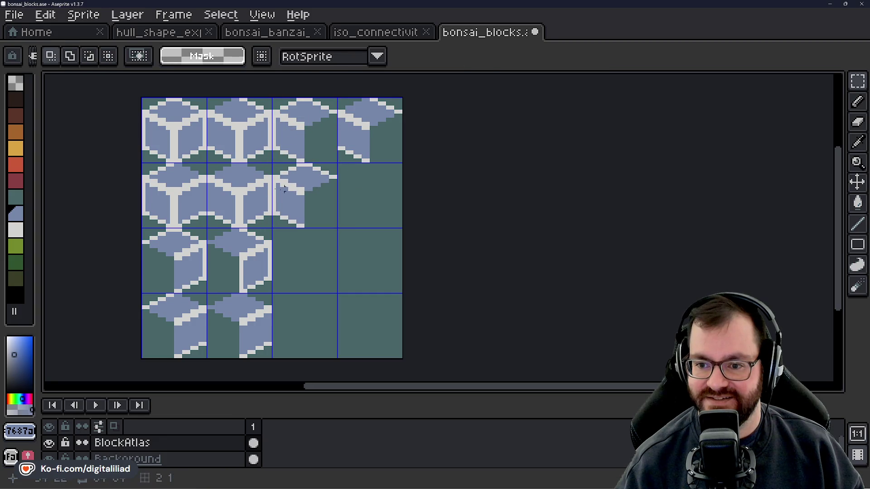
# Sample the cube's blue as the drawing colour and ready the rectangular marquee.
pyautogui.scroll(1, 290, 212)
pyautogui.scroll(2, 292, 210)
pyautogui.scroll(-1, 308, 209)
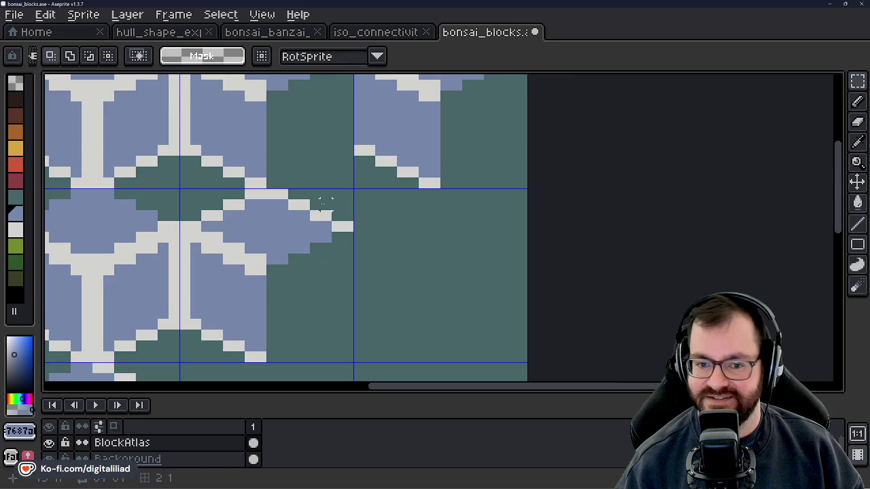
pyautogui.scroll(-2, 316, 208)
pyautogui.scroll(3, 304, 213)
pyautogui.press('i')
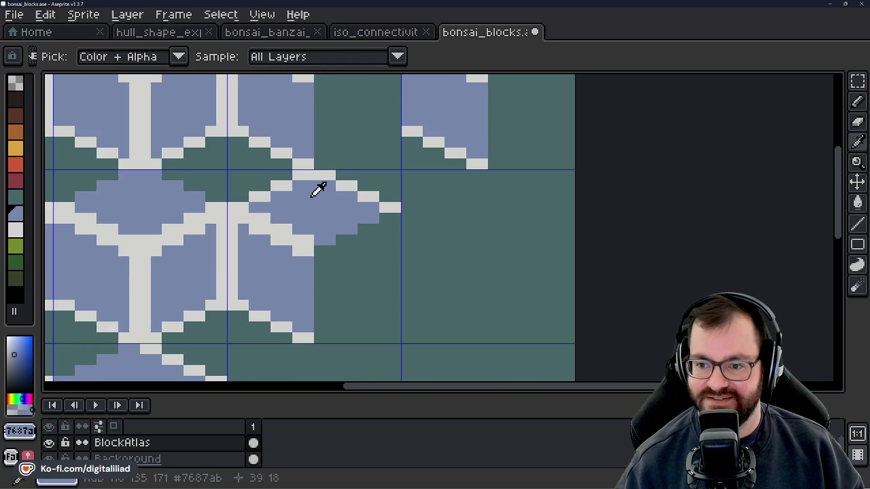
pyautogui.press('b')
pyautogui.scroll(-2, 342, 221)
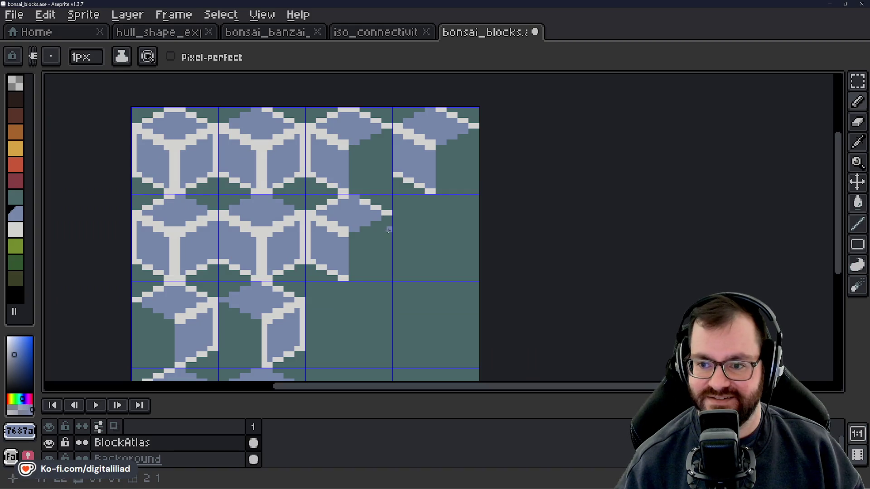
pyautogui.scroll(3, 388, 231)
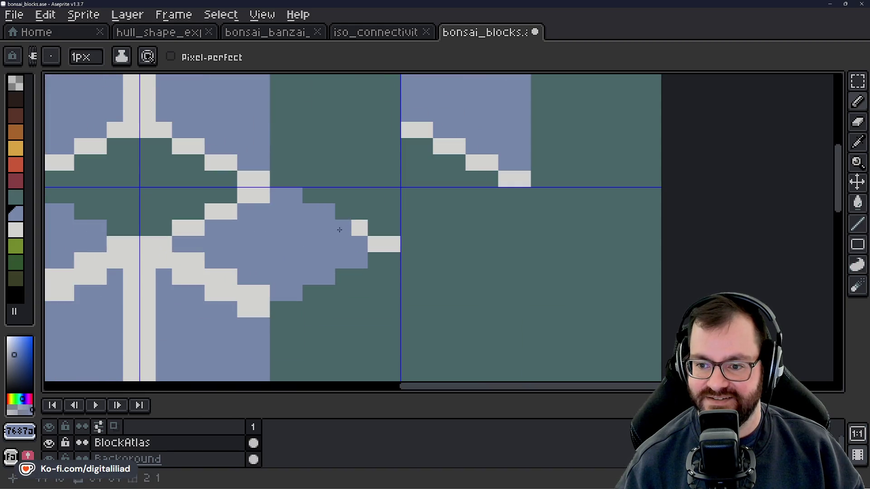
pyautogui.scroll(-3, 390, 246)
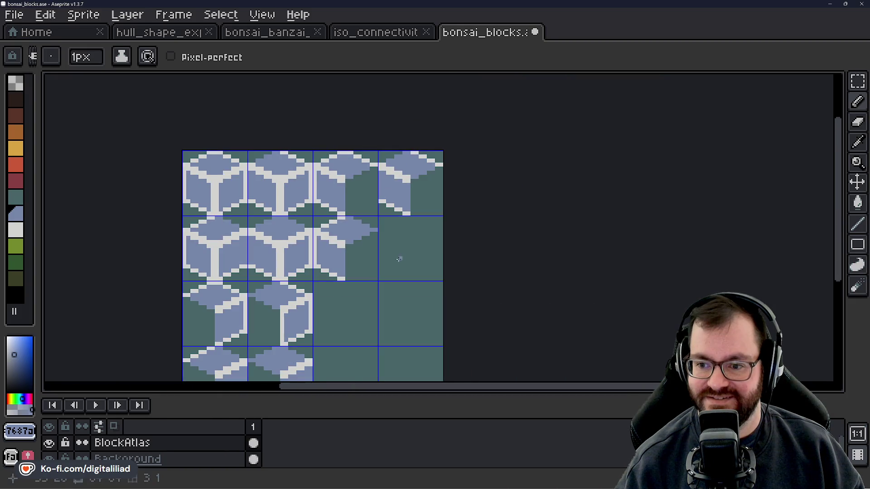
pyautogui.moveTo(399, 259); pyautogui.dragTo(400, 235)
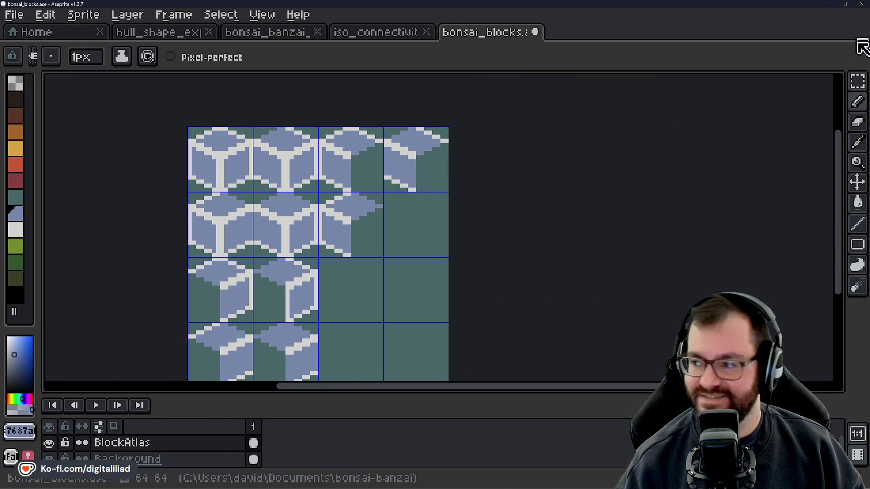
pyautogui.click(857, 81)
# Lift the row 2 half cube as a trial and drop a copy in the bottom row.
pyautogui.moveTo(470, 233)
pyautogui.mouseDown()
pyautogui.moveTo(493, 209)
pyautogui.moveTo(491, 225)
pyautogui.mouseUp()
pyautogui.moveTo(342, 175)
pyautogui.mouseDown()
pyautogui.moveTo(405, 222)
pyautogui.moveTo(385, 271)
pyautogui.mouseUp()
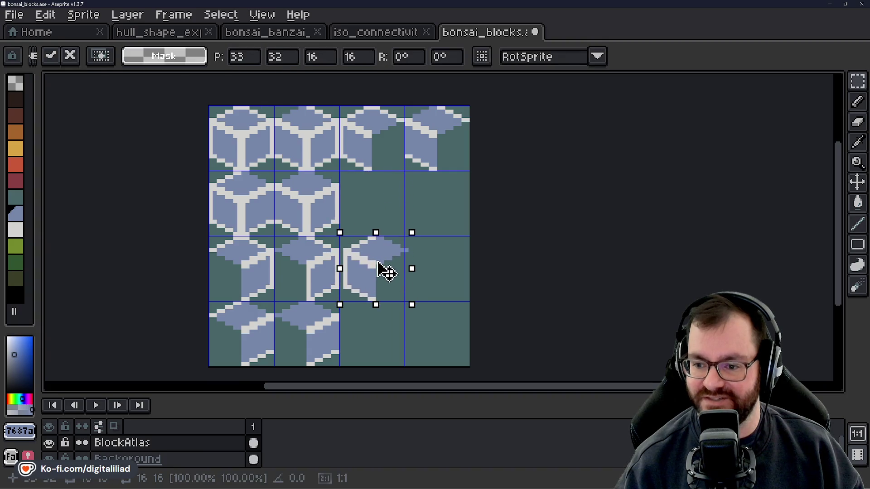
pyautogui.press('Escape')
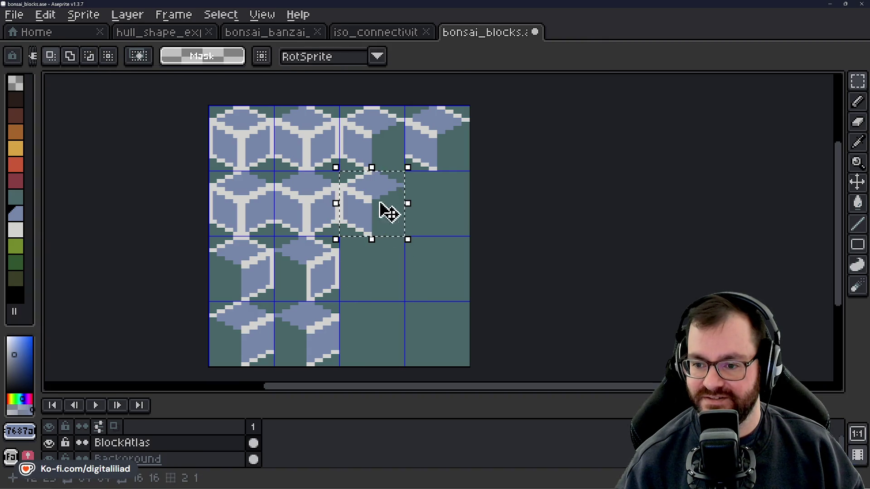
pyautogui.moveTo(381, 204); pyautogui.dragTo(381, 343)
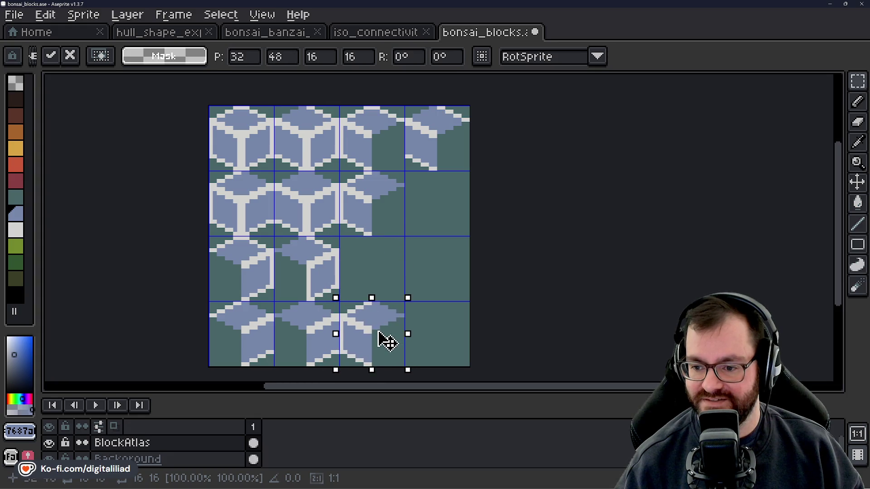
pyautogui.click(505, 271)
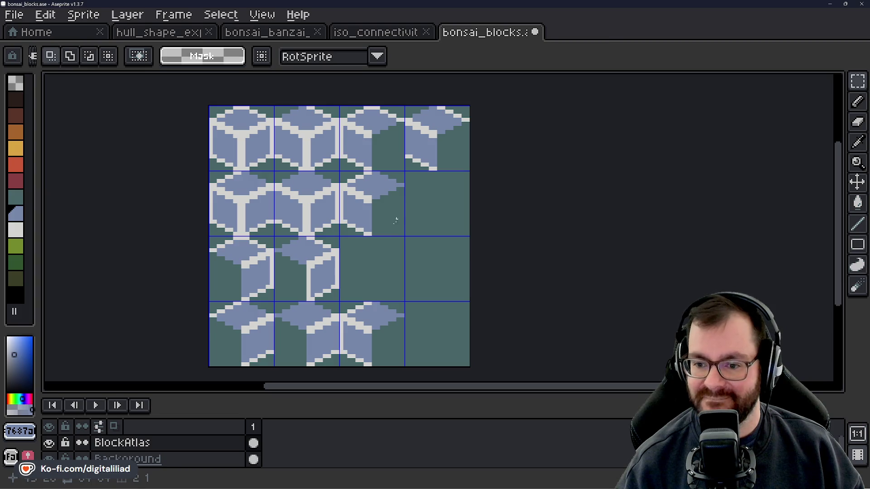
# Move the row 3, column 2 cube down-right, then undo that move and the bottom-row copy.
pyautogui.moveTo(296, 258)
pyautogui.mouseDown()
pyautogui.moveTo(426, 322)
pyautogui.moveTo(415, 322)
pyautogui.mouseUp()
pyautogui.click(517, 262)
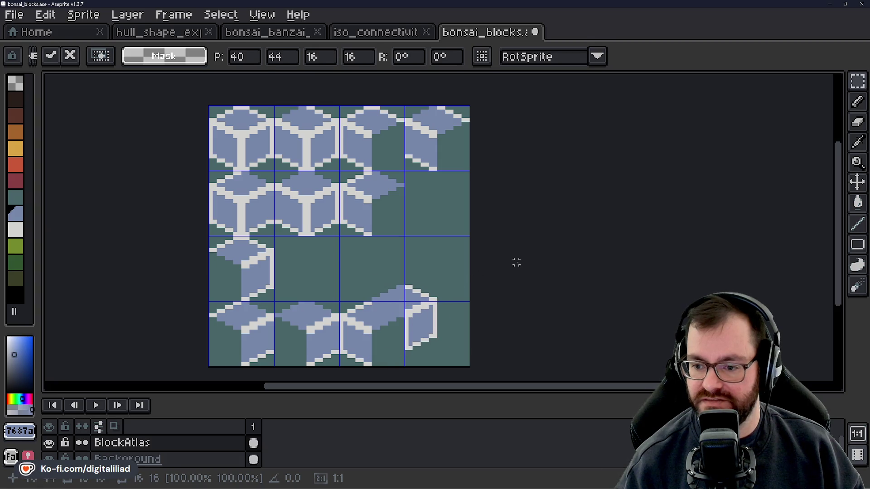
pyautogui.scroll(-2, 486, 260)
pyautogui.scroll(2, 474, 260)
pyautogui.hotkey('ctrl', 'z')
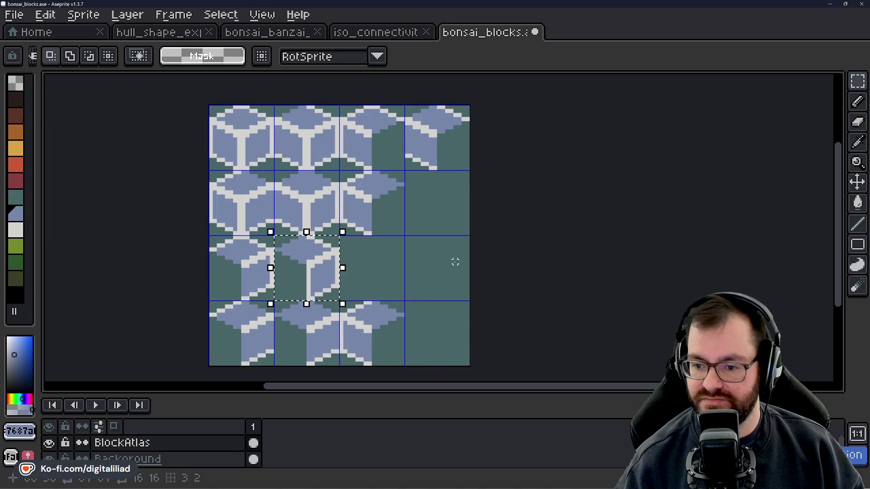
pyautogui.hotkey('ctrl', 'z')
pyautogui.hotkey('ctrl', 'z')
pyautogui.hotkey('ctrl', 'z')
pyautogui.hotkey('ctrl', 'z')
pyautogui.hotkey('ctrl', 'z')
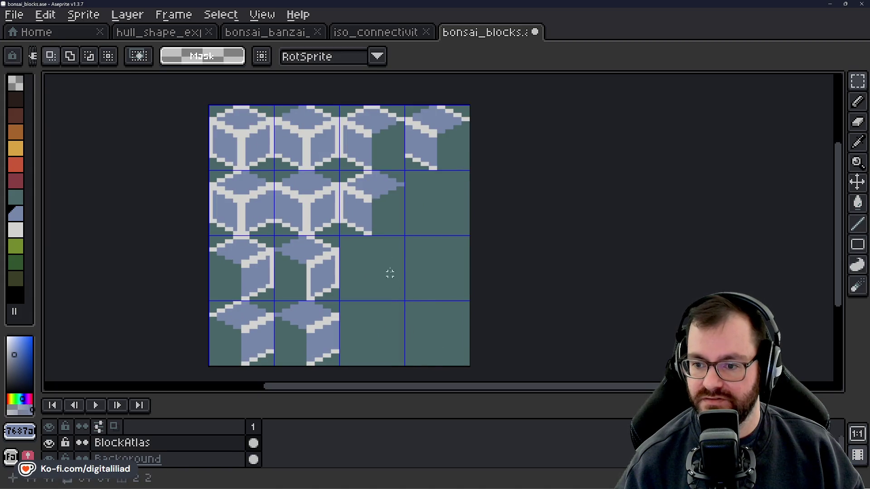
# Copy the row 2, column 3 half cube and paste it into row 3, column 3.
pyautogui.scroll(1, 362, 208)
pyautogui.moveTo(391, 268); pyautogui.dragTo(396, 232)
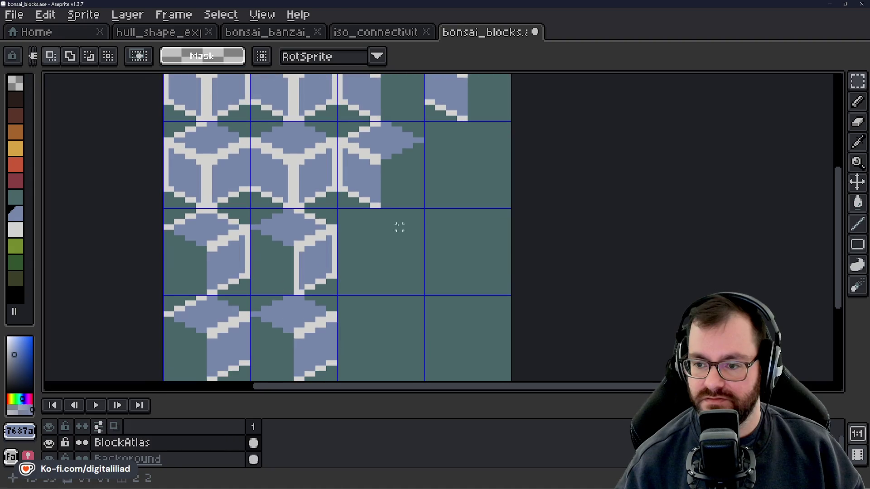
pyautogui.click(399, 168)
pyautogui.hotkey('ctrl', 'd')
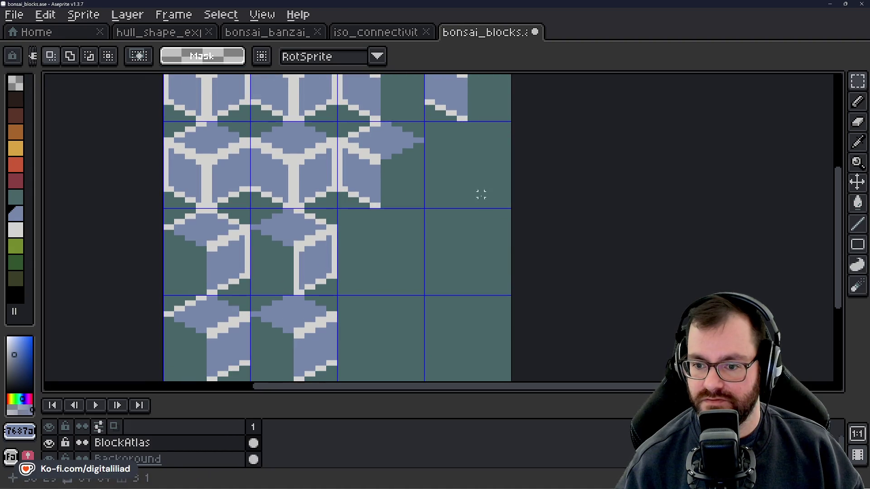
pyautogui.moveTo(394, 74); pyautogui.dragTo(402, 126)
pyautogui.click(402, 125)
pyautogui.scroll(-2, 448, 202)
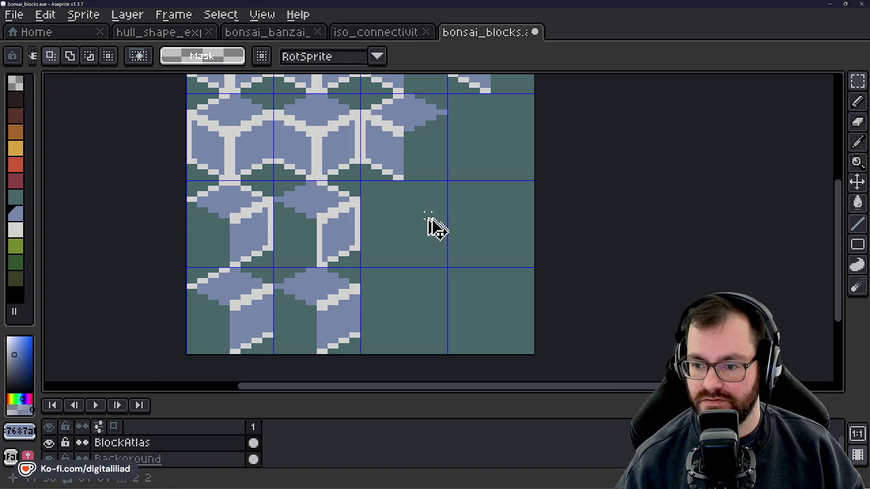
pyautogui.hotkey('ctrl', 'v')
pyautogui.click(515, 232)
pyautogui.scroll(1, 425, 236)
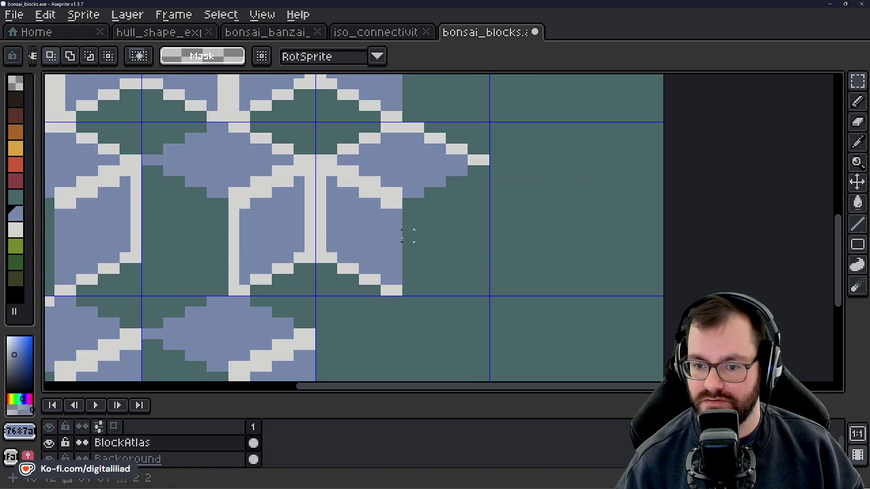
pyautogui.scroll(-1, 405, 235)
pyautogui.scroll(2, 396, 169)
pyautogui.press('b')
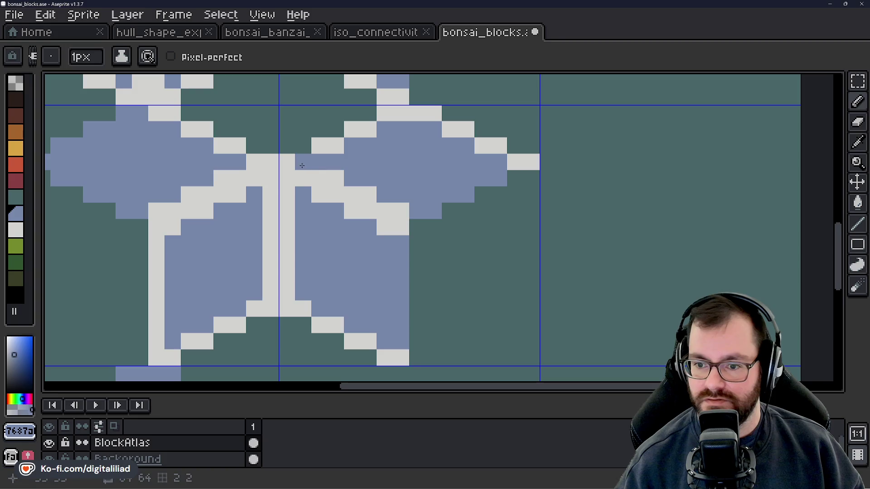
# Recolour the tile's white junction and light grey edge pixels blue.
pyautogui.moveTo(320, 178); pyautogui.dragTo(396, 207)
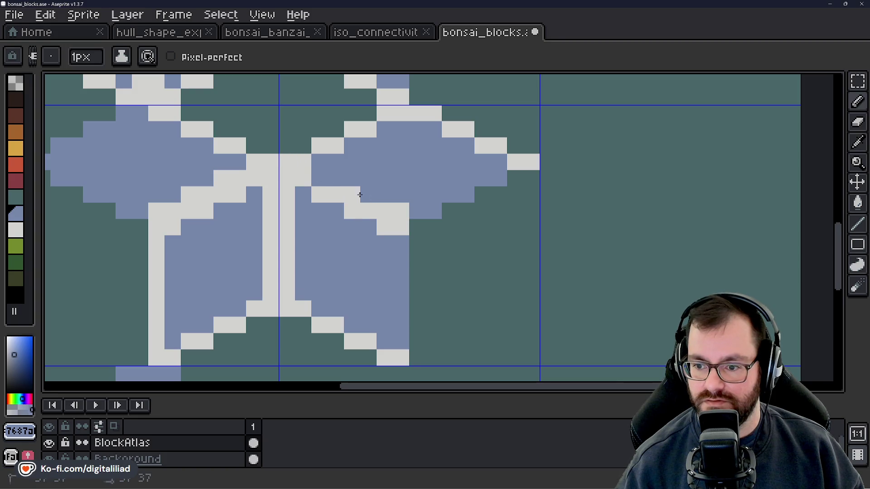
pyautogui.scroll(-2, 481, 242)
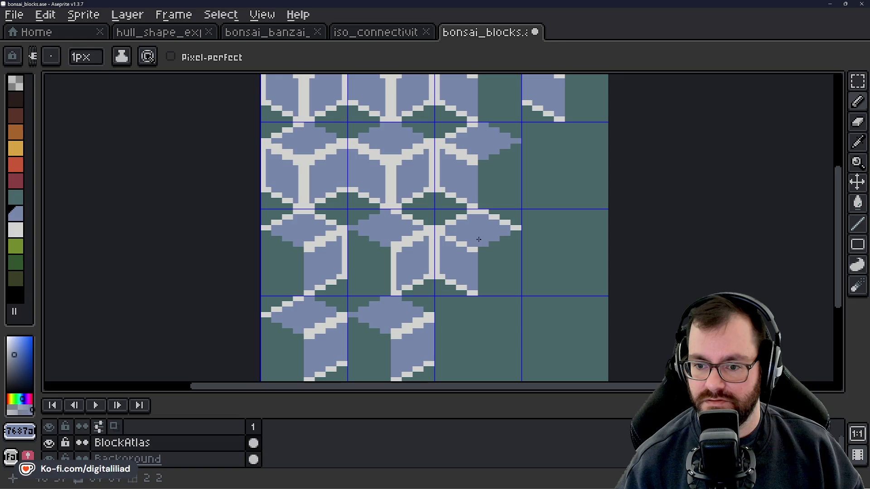
pyautogui.scroll(2, 477, 245)
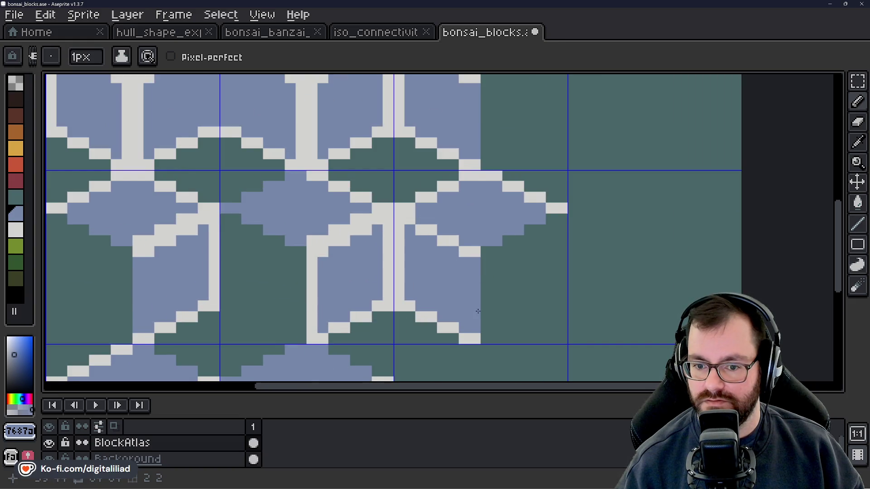
pyautogui.moveTo(478, 311); pyautogui.dragTo(475, 261)
pyautogui.moveTo(472, 206); pyautogui.dragTo(450, 194)
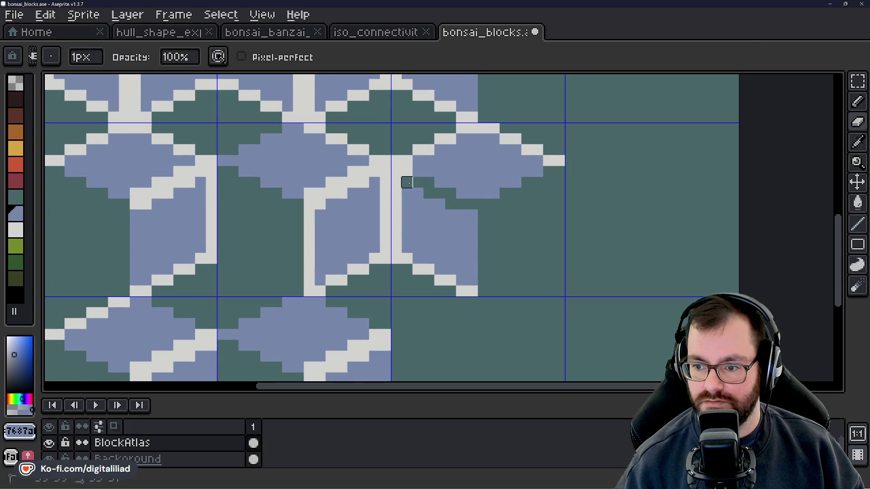
# Paint over the tile's side faces and leftover pixels with the teal background colour.
pyautogui.moveTo(407, 171)
pyautogui.mouseDown()
pyautogui.moveTo(406, 247)
pyautogui.moveTo(439, 202)
pyautogui.moveTo(461, 204)
pyautogui.mouseUp()
pyautogui.moveTo(451, 248)
pyautogui.mouseDown()
pyautogui.moveTo(462, 247)
pyautogui.moveTo(461, 292)
pyautogui.mouseUp()
pyautogui.moveTo(472, 247)
pyautogui.mouseDown()
pyautogui.moveTo(427, 300)
pyautogui.moveTo(392, 300)
pyautogui.mouseUp()
pyautogui.scroll(-4, 485, 247)
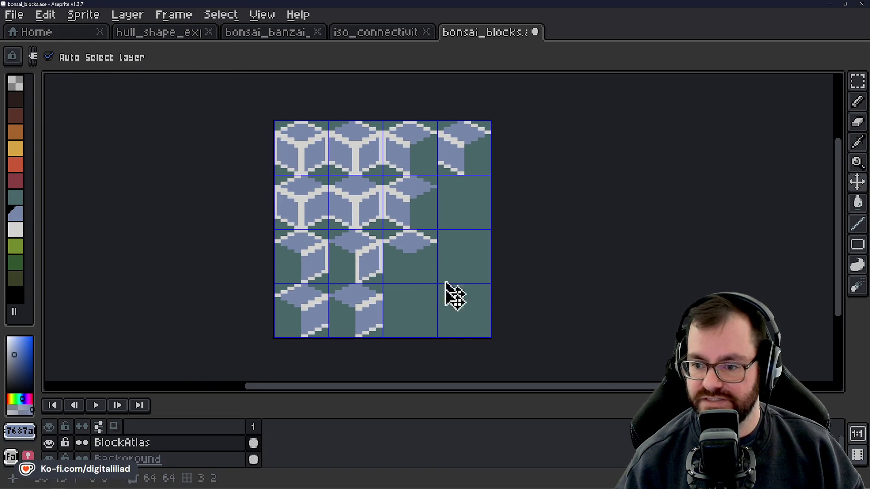
# Save bonsai_blocks.ase and switch to the rectangular marquee.
pyautogui.hotkey('ctrl', 's')
pyautogui.moveTo(436, 278); pyautogui.dragTo(437, 260)
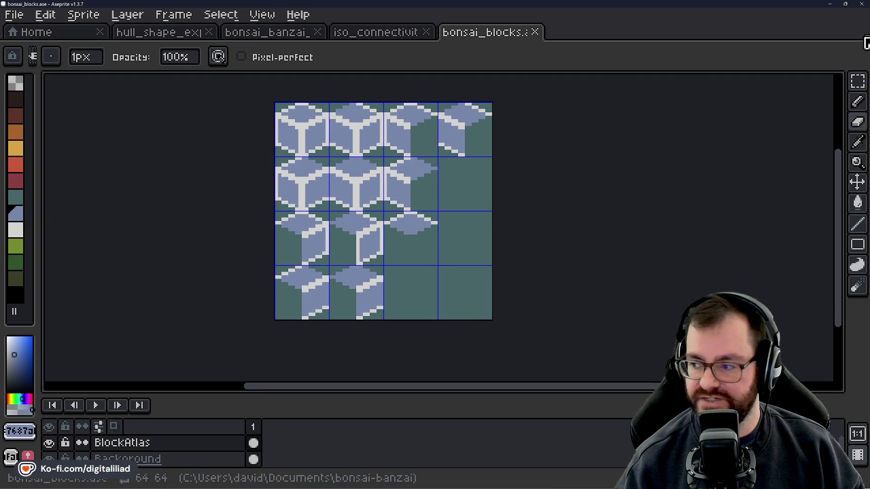
pyautogui.press('m')
pyautogui.moveTo(577, 201); pyautogui.dragTo(562, 218)
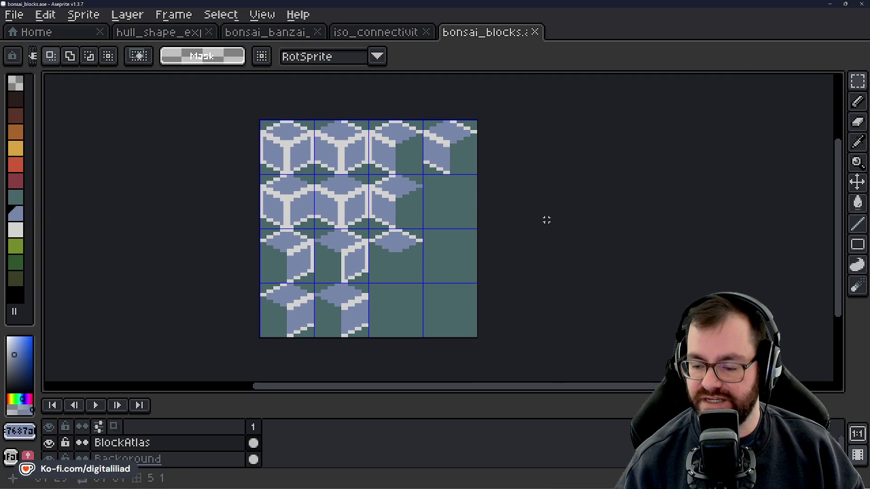
pyautogui.moveTo(387, 257)
pyautogui.mouseDown()
pyautogui.moveTo(367, 228)
pyautogui.moveTo(462, 263)
pyautogui.moveTo(435, 261)
pyautogui.mouseUp()
pyautogui.scroll(1, 381, 234)
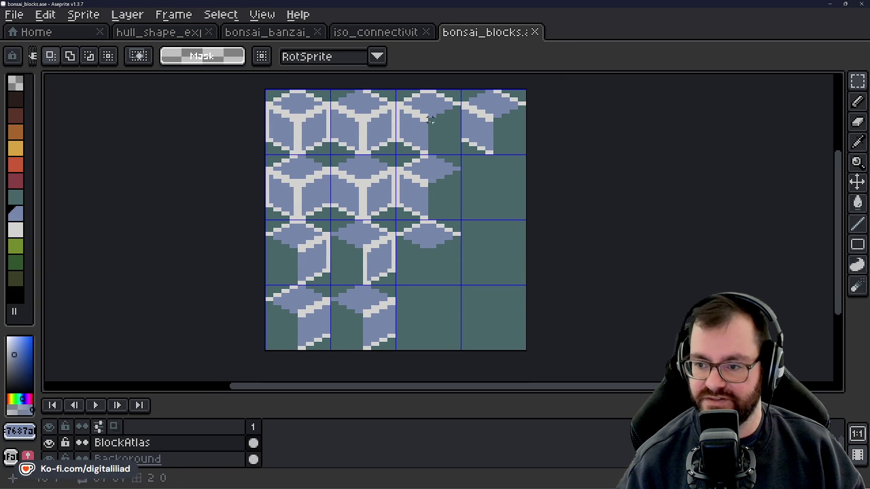
# Copy the top row's third cube tile into the bottom row's third cell.
pyautogui.moveTo(432, 117)
pyautogui.mouseDown()
pyautogui.moveTo(441, 122)
pyautogui.moveTo(443, 311)
pyautogui.mouseUp()
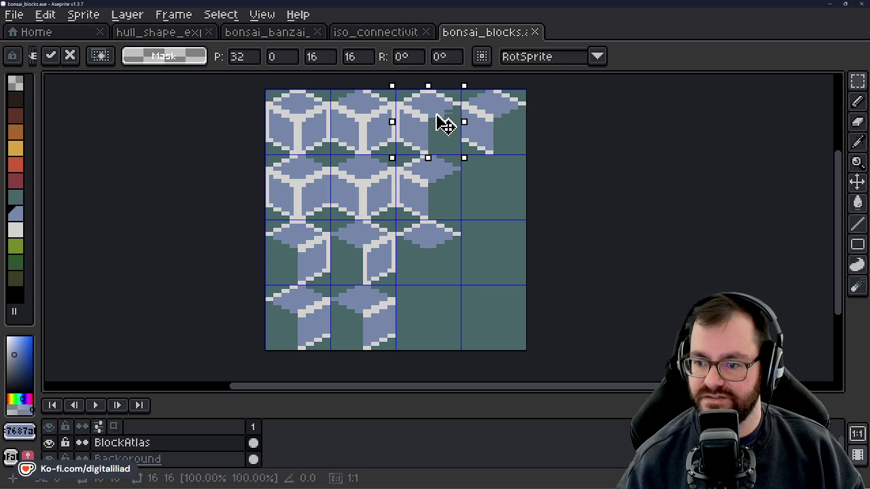
pyautogui.click(526, 311)
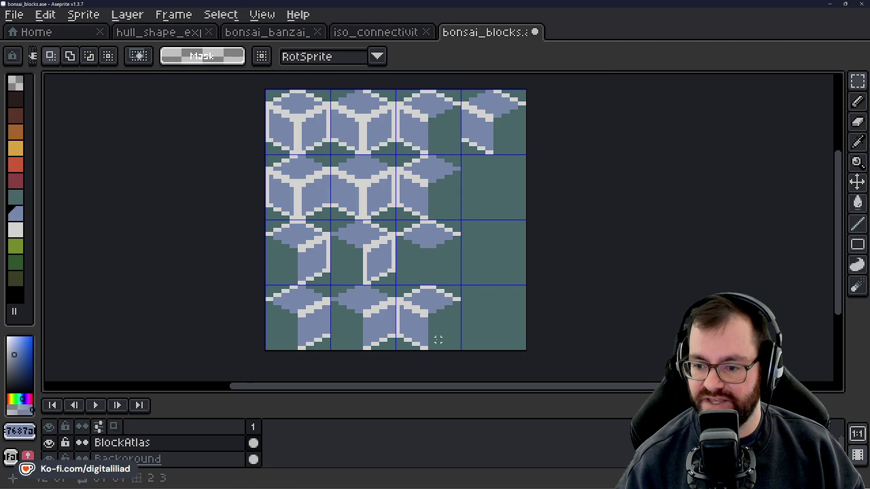
pyautogui.scroll(2, 431, 341)
pyautogui.moveTo(431, 341); pyautogui.dragTo(443, 292)
# Pick the blue face colour and paint the tile's light top-edge pixels blue.
pyautogui.keyDown('alt'); pyautogui.click(435, 214); pyautogui.keyUp('alt')
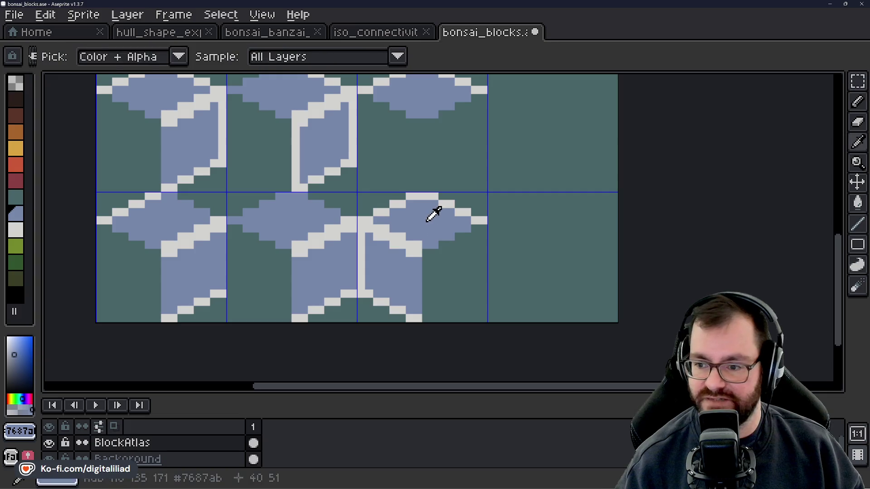
pyautogui.scroll(2, 439, 217)
pyautogui.press('b')
pyautogui.click(407, 170)
pyautogui.moveTo(415, 170); pyautogui.dragTo(496, 199)
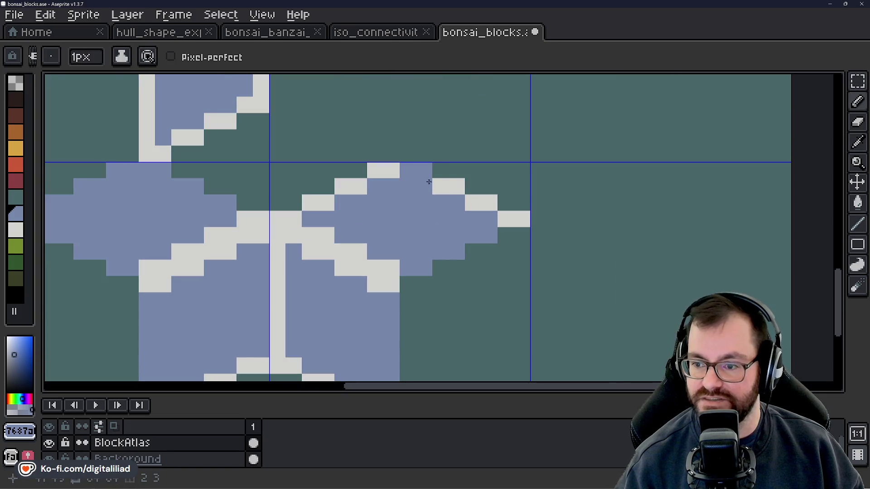
pyautogui.rightClick(503, 203)
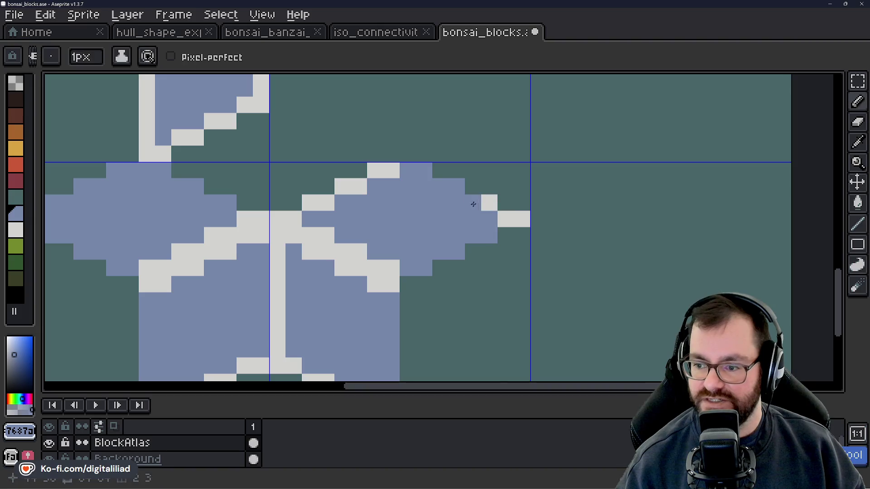
pyautogui.moveTo(503, 220); pyautogui.dragTo(516, 219)
pyautogui.scroll(-4, 517, 220)
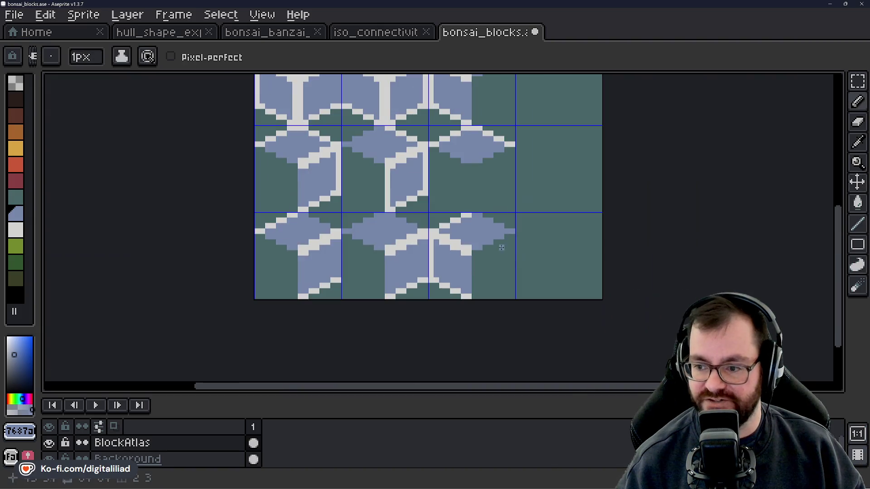
# Paint the remaining white seam pixels on the bottom-row tile blue.
pyautogui.moveTo(503, 256); pyautogui.dragTo(496, 253)
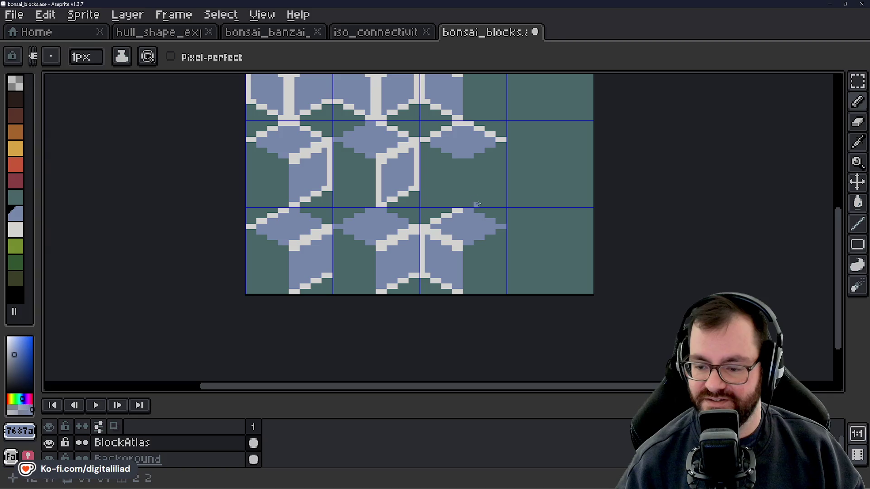
pyautogui.moveTo(476, 180); pyautogui.dragTo(446, 258)
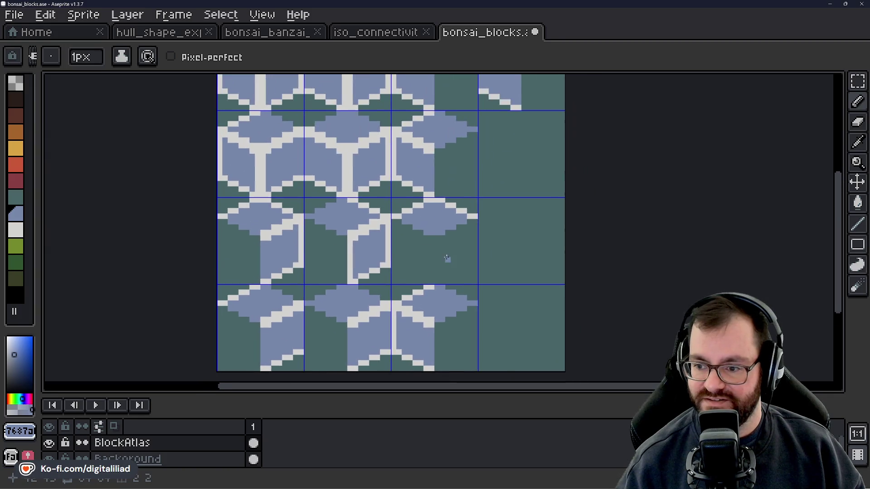
pyautogui.scroll(-2, 446, 255)
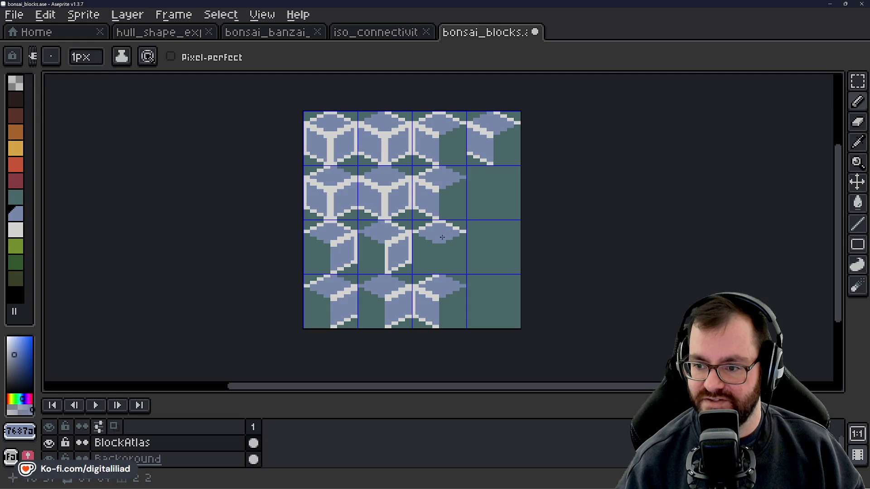
pyautogui.scroll(1, 453, 327)
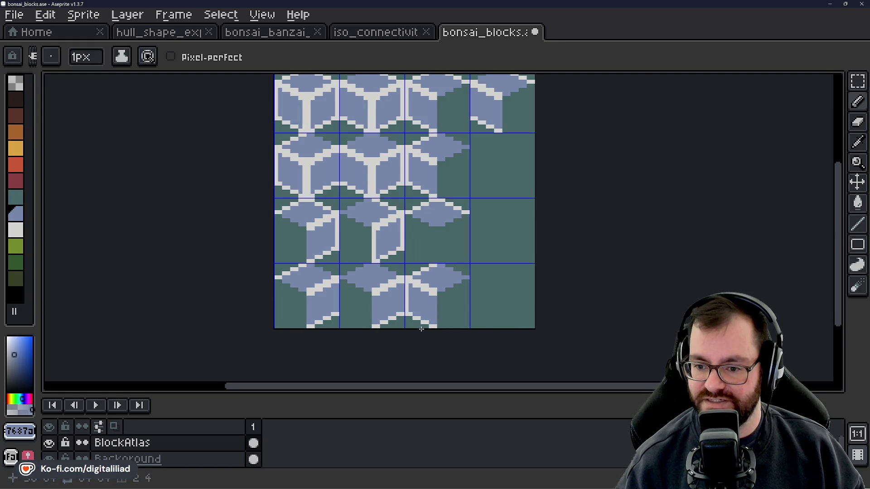
pyautogui.scroll(3, 421, 329)
pyautogui.scroll(1, 410, 227)
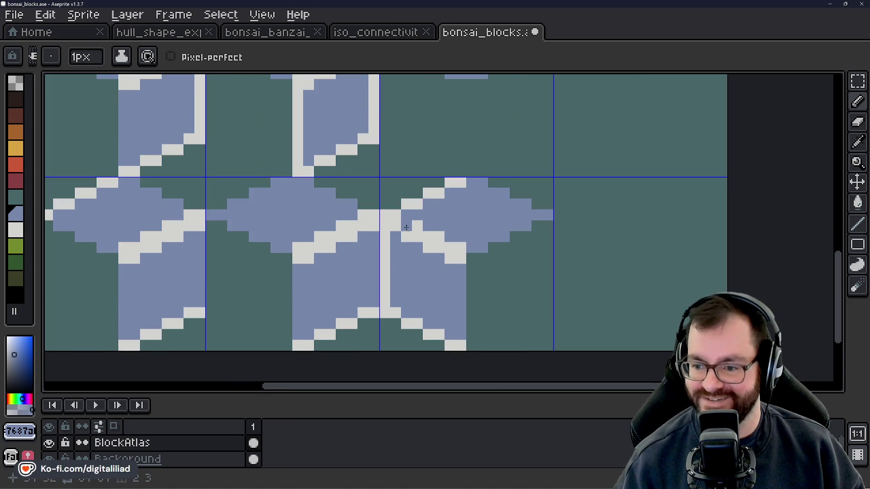
pyautogui.moveTo(407, 227); pyautogui.dragTo(450, 246)
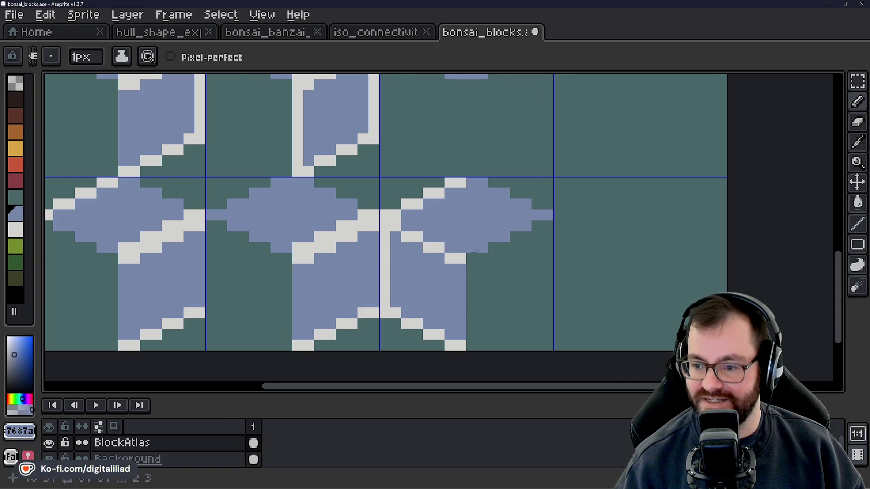
pyautogui.scroll(-3, 476, 250)
# Delete and erase the leftover side-face pixels below the top face.
pyautogui.click(857, 81)
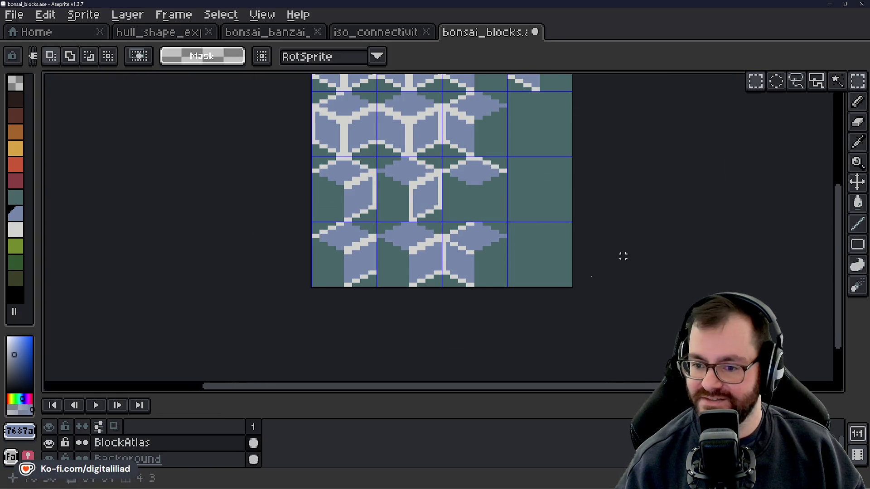
pyautogui.scroll(3, 485, 226)
pyautogui.moveTo(499, 173); pyautogui.dragTo(384, 320)
pyautogui.press('Delete')
pyautogui.scroll(1, 468, 285)
pyautogui.press('e')
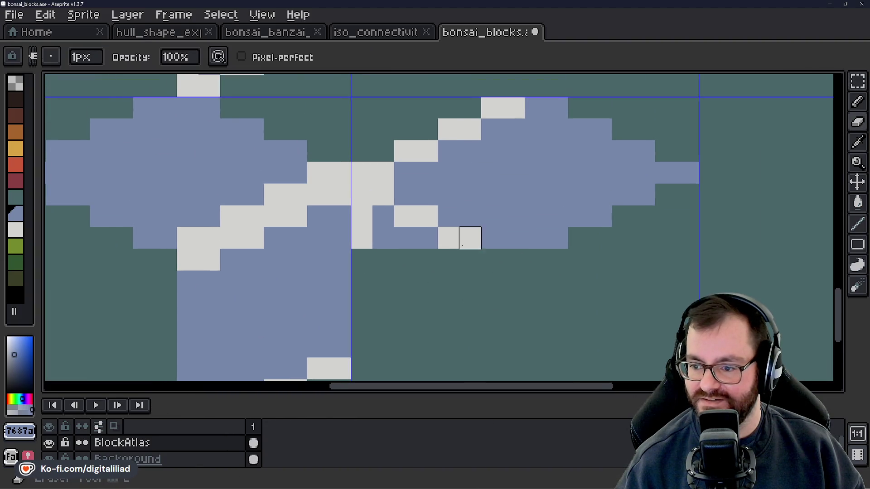
pyautogui.moveTo(461, 245)
pyautogui.mouseDown()
pyautogui.moveTo(376, 217)
pyautogui.moveTo(372, 195)
pyautogui.mouseUp()
pyautogui.scroll(-5, 385, 260)
# Save bonsai_blocks.ase.
pyautogui.press('v')
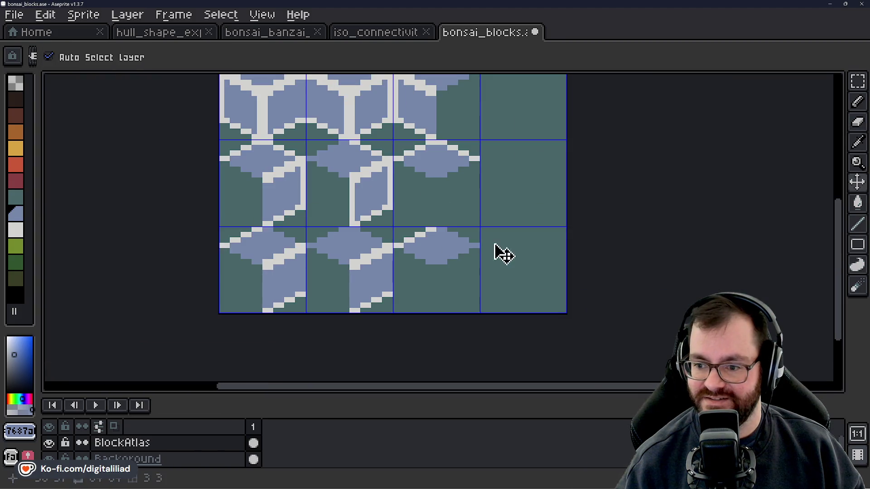
pyautogui.hotkey('ctrl', 's')
pyautogui.press('b')
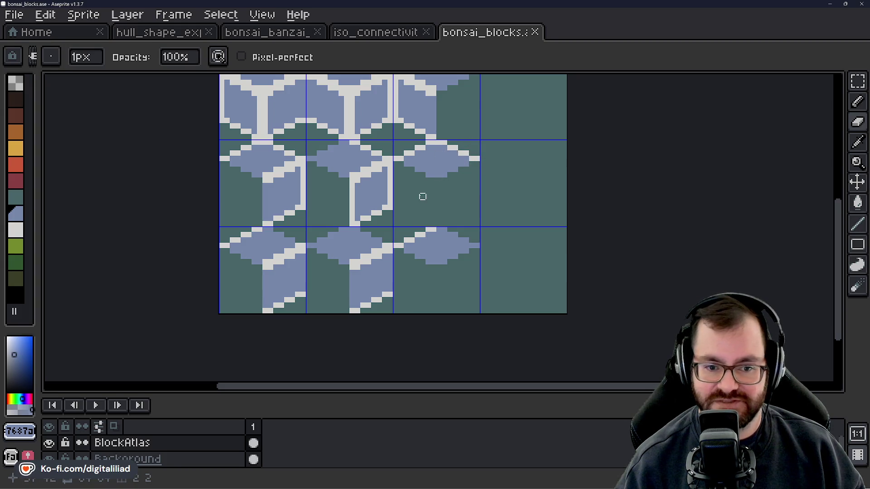
pyautogui.scroll(-2, 438, 202)
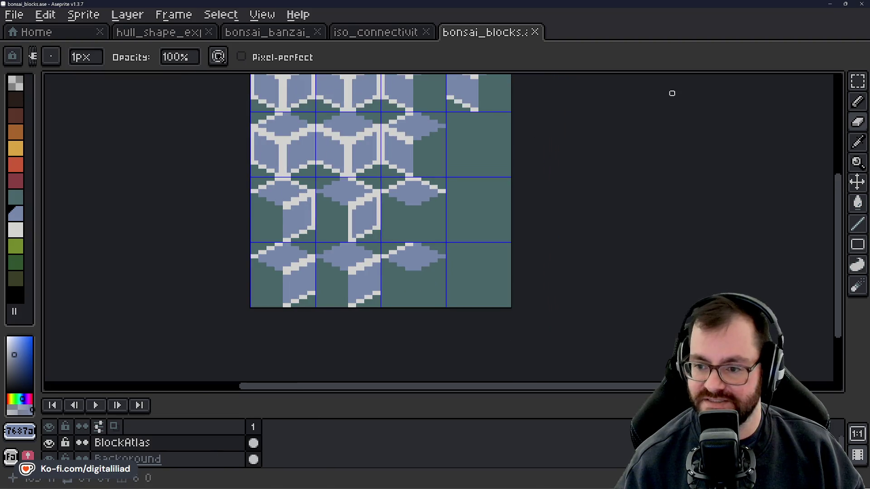
pyautogui.hotkey('shift', 'q')
pyautogui.moveTo(550, 191); pyautogui.dragTo(542, 233)
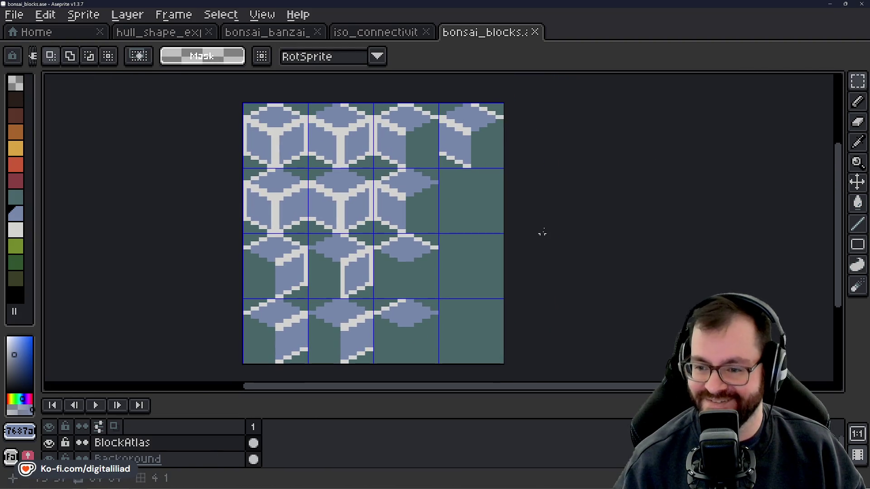
pyautogui.hotkey('ctrl', 's')
pyautogui.moveTo(553, 194); pyautogui.dragTo(567, 245)
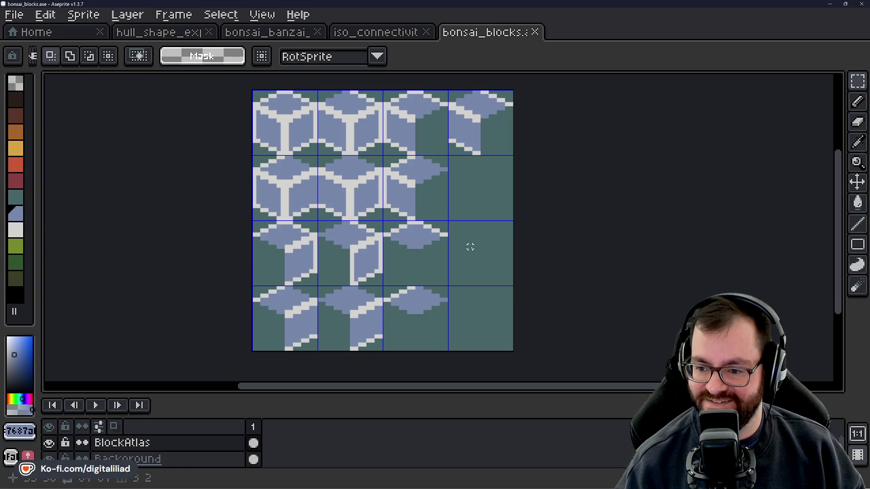
pyautogui.moveTo(475, 249); pyautogui.dragTo(481, 253)
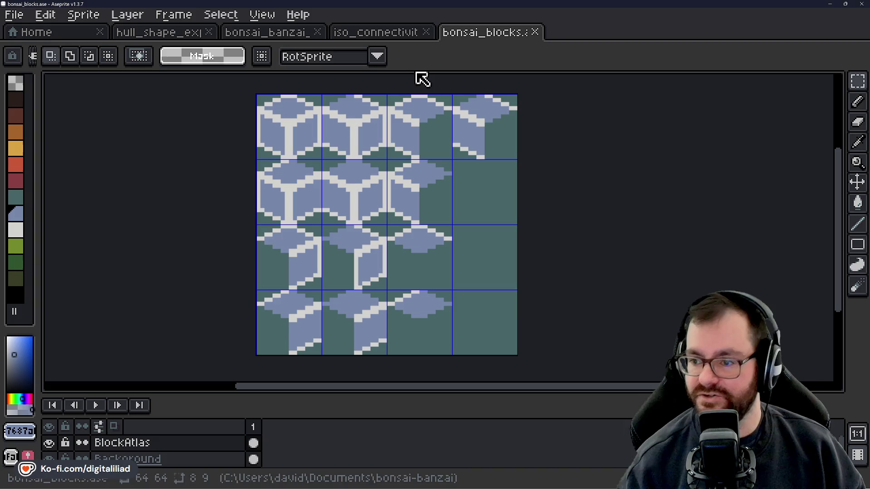
# Trial-move the corner block and the bottom-row third tile, then undo both moves.
pyautogui.moveTo(453, 95); pyautogui.dragTo(516, 159)
pyautogui.moveTo(468, 116); pyautogui.dragTo(484, 266)
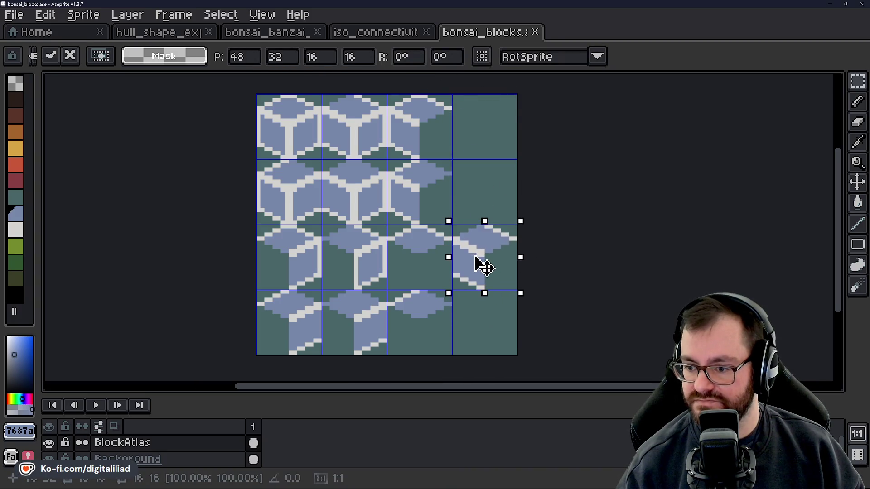
pyautogui.click(472, 294)
pyautogui.moveTo(388, 291); pyautogui.dragTo(451, 354)
pyautogui.moveTo(431, 321)
pyautogui.mouseDown()
pyautogui.moveTo(467, 304)
pyautogui.moveTo(455, 273)
pyautogui.mouseUp()
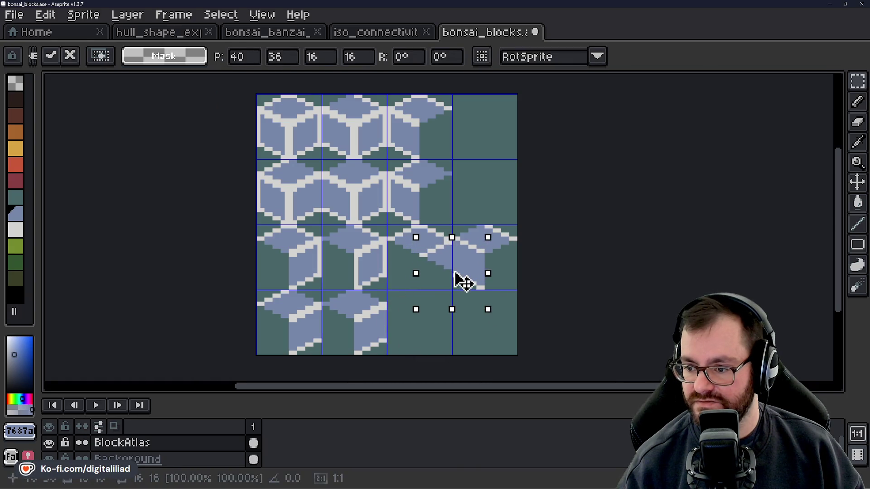
pyautogui.hotkey('ctrl', 'z')
pyautogui.hotkey('ctrl', 'z')
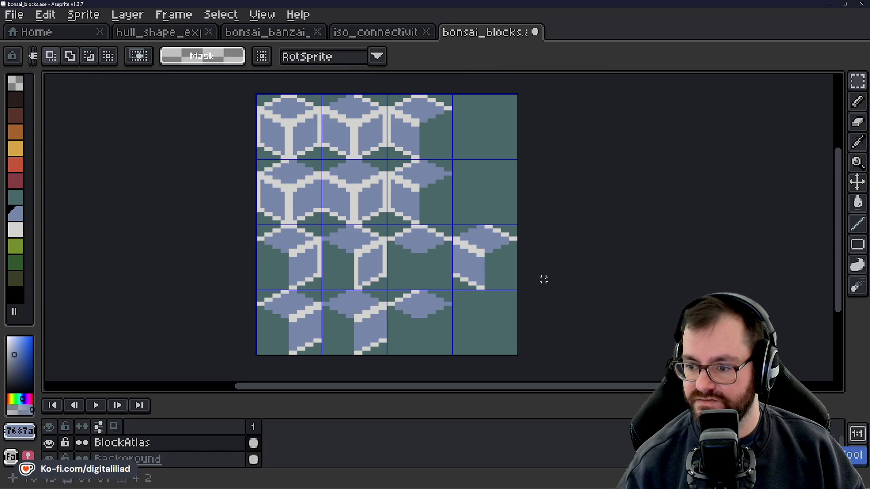
pyautogui.hotkey('ctrl', 'z')
pyautogui.click(495, 208)
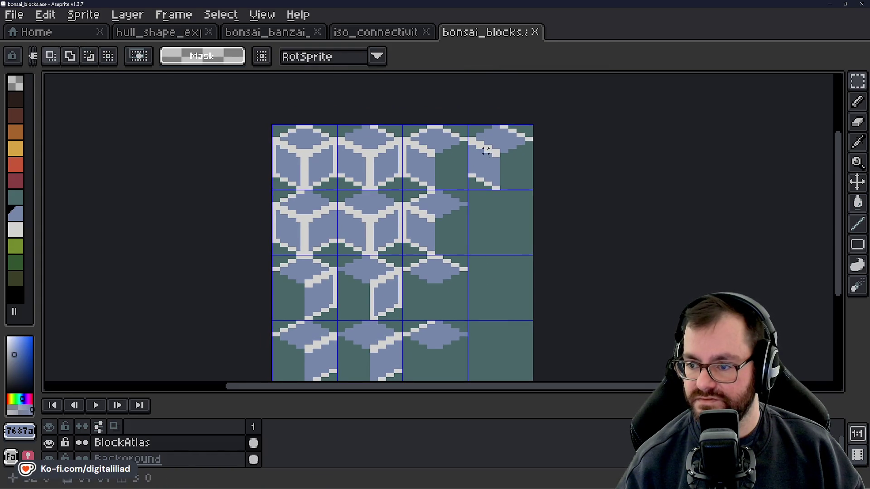
pyautogui.moveTo(497, 219); pyautogui.dragTo(497, 268)
# Copy the top-right block one cell down into row 2, column 4 and commit it.
pyautogui.hotkey('ctrl', 'z')
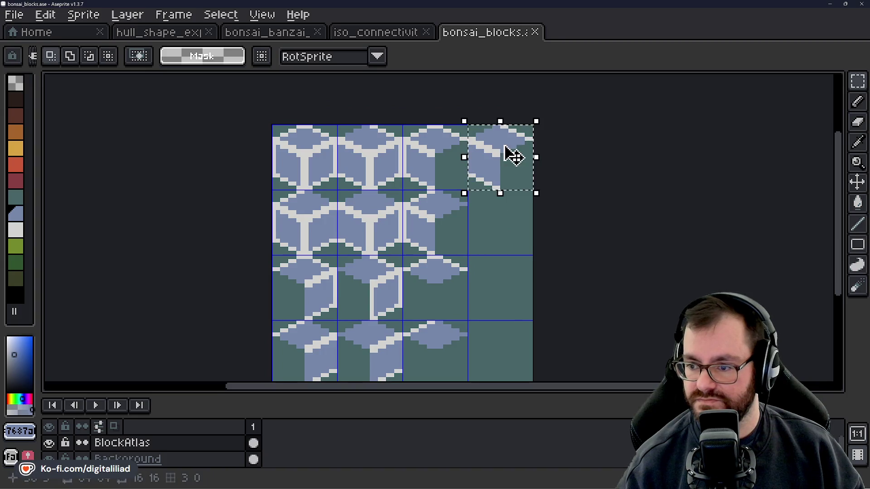
pyautogui.moveTo(508, 156); pyautogui.dragTo(514, 224)
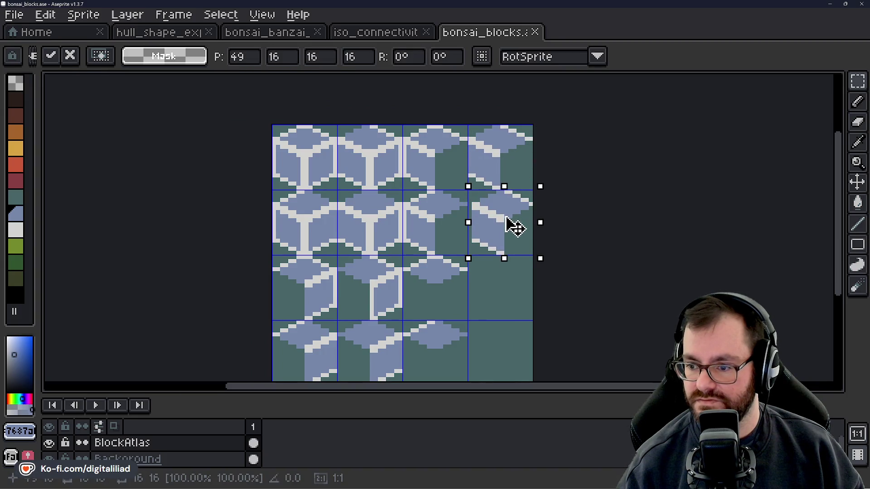
pyautogui.click(575, 202)
pyautogui.scroll(3, 524, 196)
pyautogui.scroll(1, 524, 195)
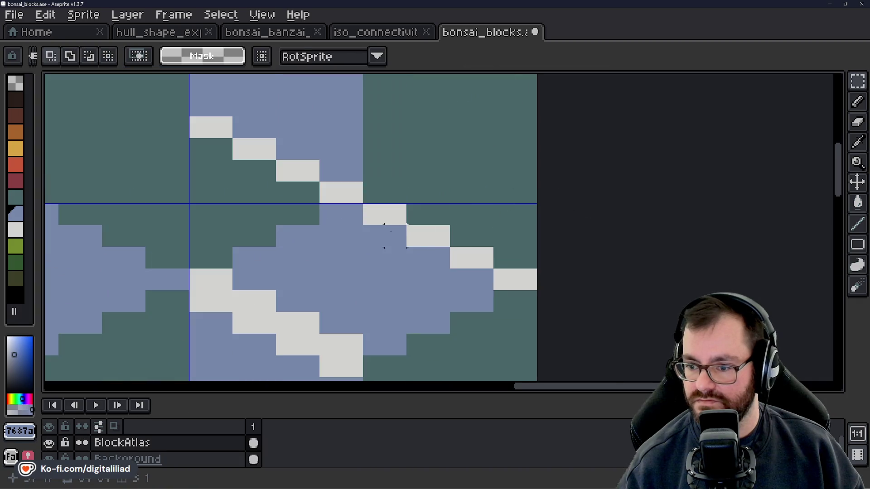
pyautogui.press('b')
pyautogui.moveTo(392, 217); pyautogui.dragTo(522, 277)
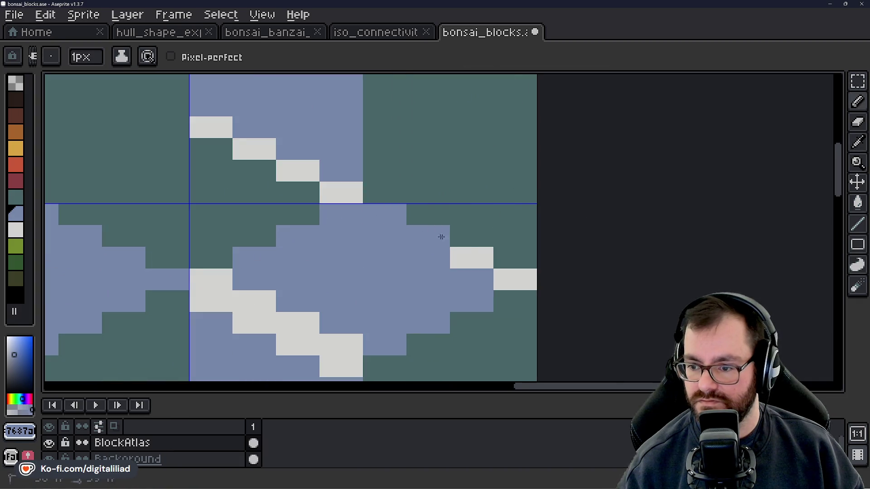
pyautogui.scroll(-3, 522, 277)
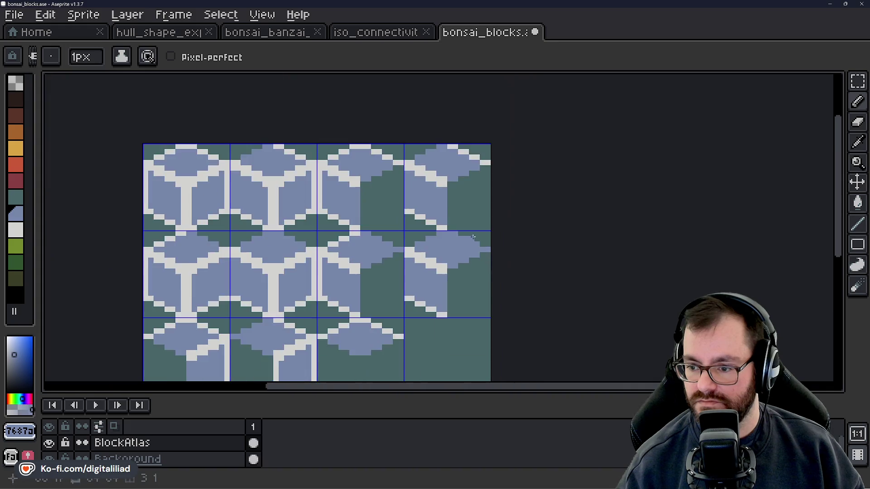
pyautogui.moveTo(452, 268); pyautogui.dragTo(467, 244)
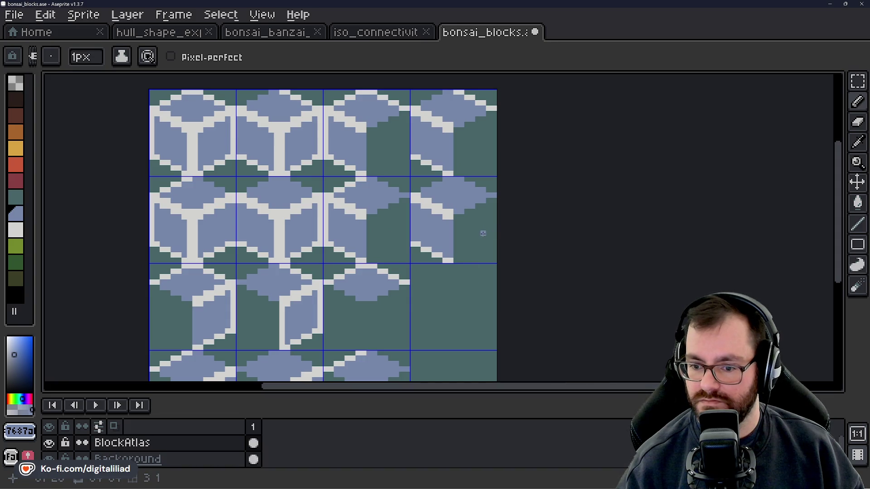
pyautogui.scroll(-1, 478, 244)
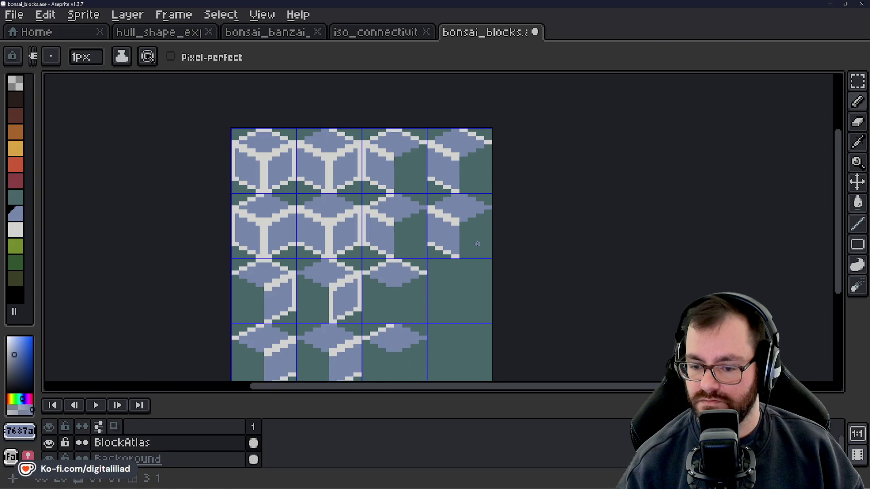
# Zoom and pan to inspect the cube atlas, then pick the Rectangular Marquee tool.
pyautogui.scroll(1, 473, 255)
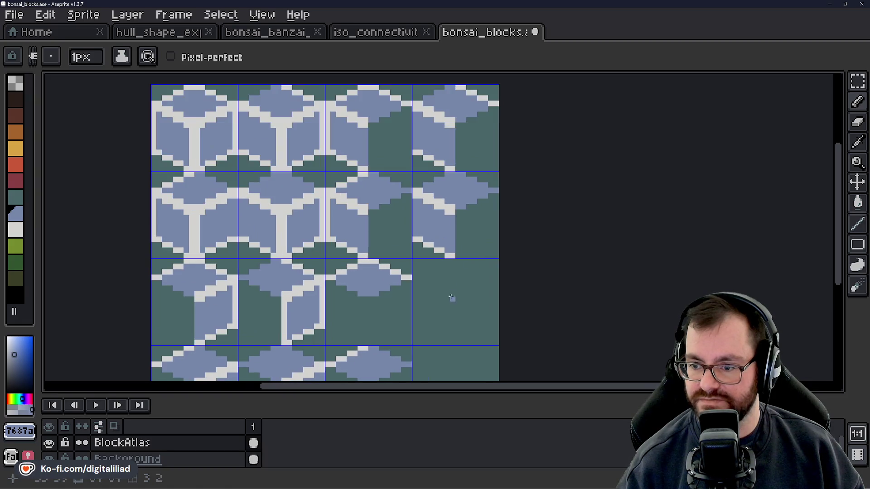
pyautogui.scroll(-1, 451, 297)
pyautogui.scroll(-1, 495, 209)
pyautogui.scroll(-1, 492, 212)
pyautogui.moveTo(492, 213); pyautogui.dragTo(449, 261)
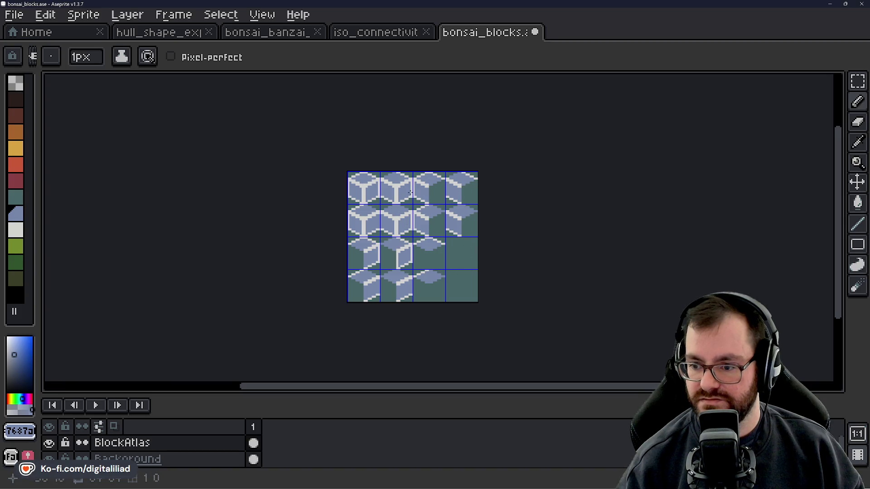
pyautogui.scroll(1, 456, 268)
pyautogui.scroll(1, 455, 267)
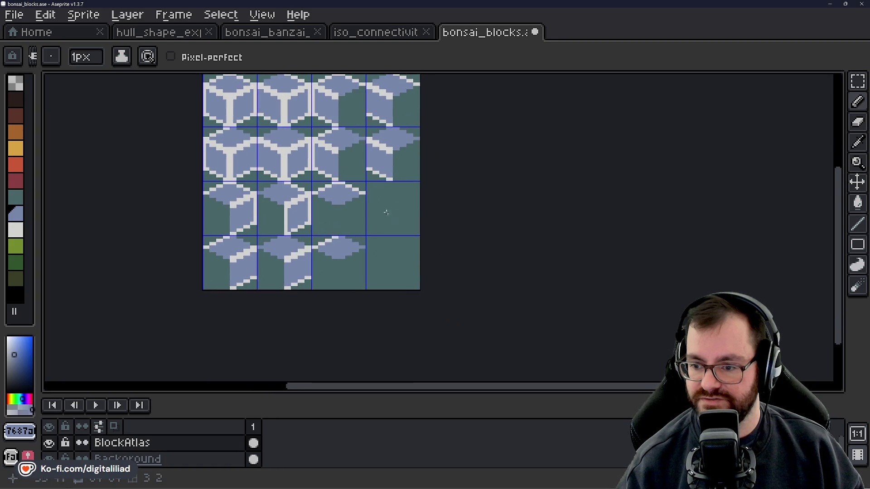
pyautogui.scroll(5, 389, 213)
pyautogui.scroll(-5, 393, 243)
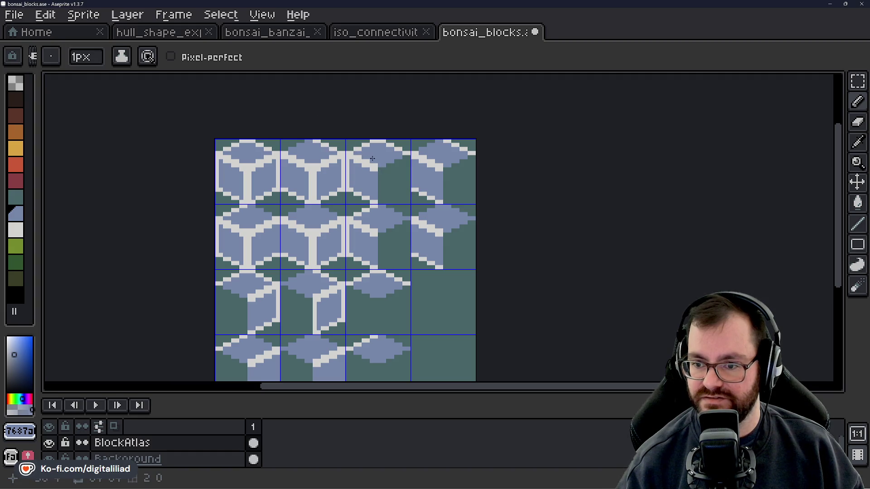
pyautogui.scroll(-2, 392, 209)
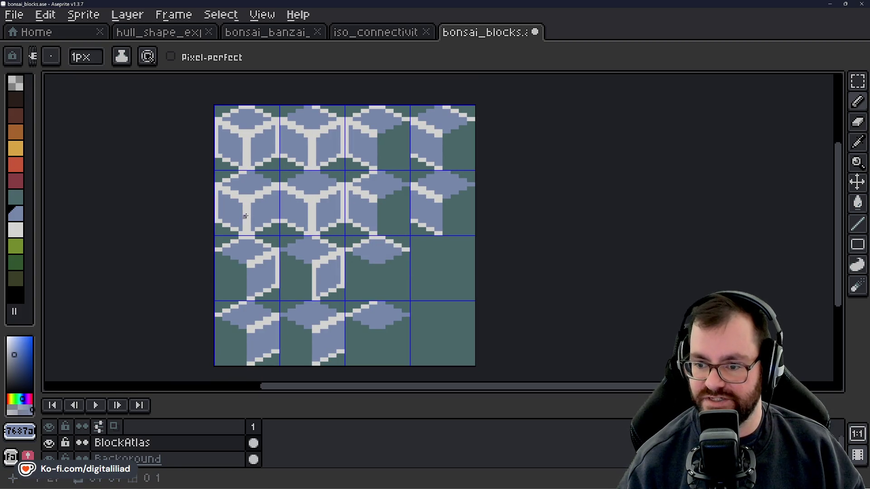
pyautogui.scroll(-1, 461, 316)
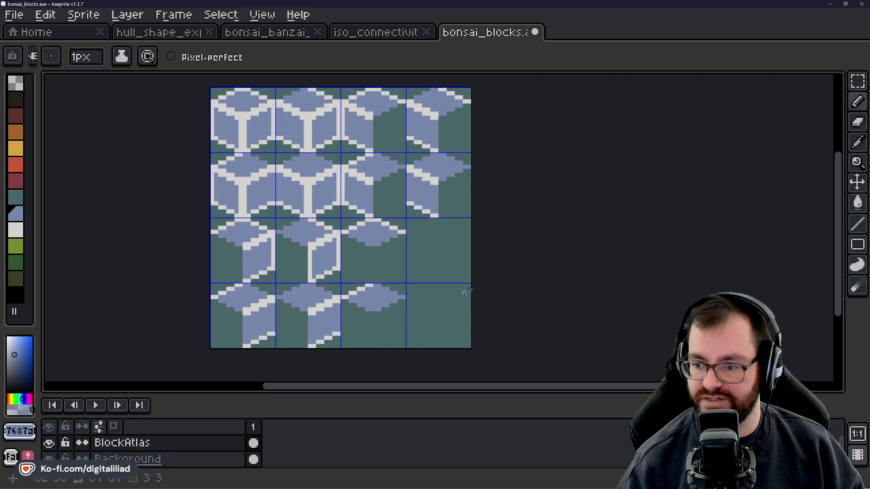
pyautogui.click(863, 85)
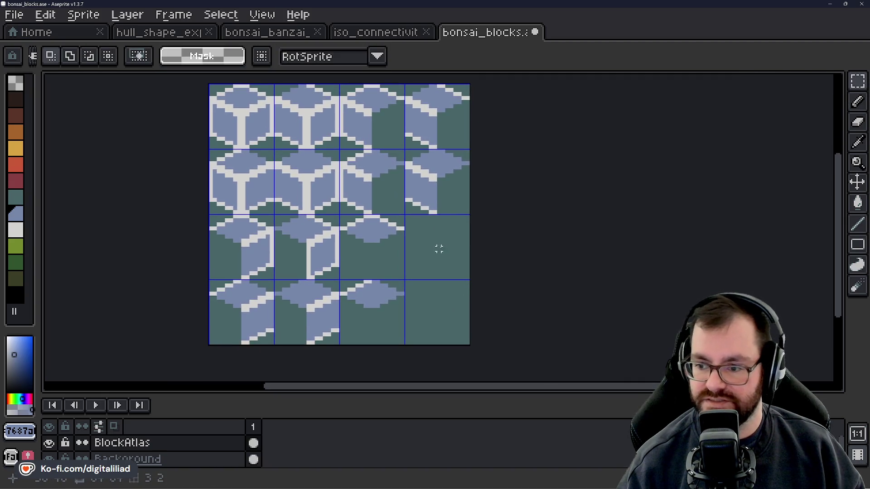
pyautogui.scroll(1, 460, 223)
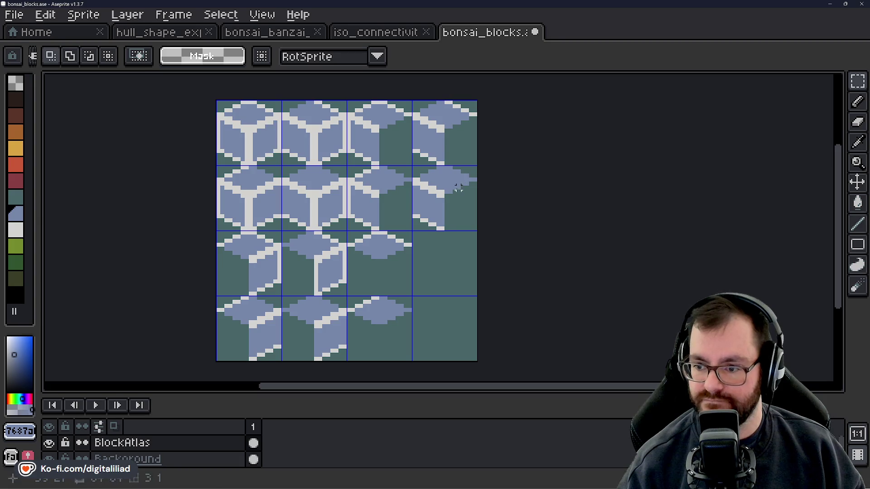
# Copy the rightmost-column cube into the empty row 3, column 4 cell.
pyautogui.moveTo(458, 188)
pyautogui.mouseDown()
pyautogui.moveTo(462, 207)
pyautogui.moveTo(468, 150)
pyautogui.moveTo(455, 164)
pyautogui.mouseUp()
pyautogui.moveTo(471, 229); pyautogui.dragTo(456, 265)
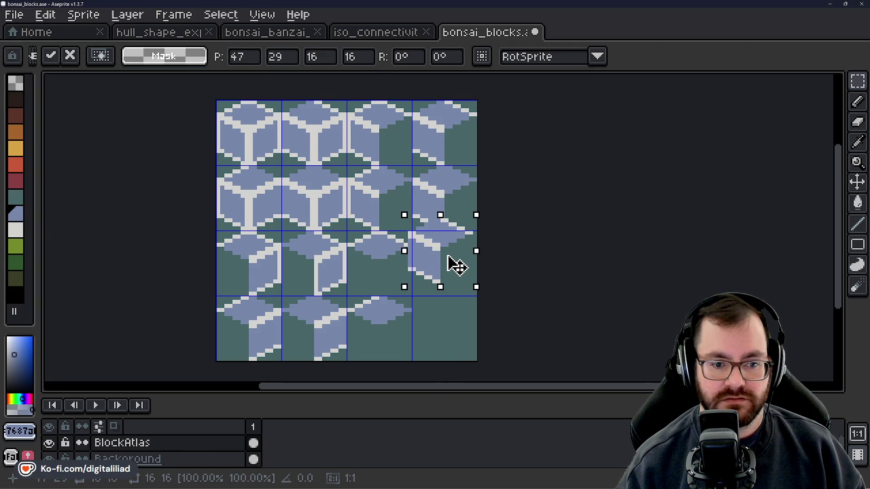
pyautogui.moveTo(457, 265)
pyautogui.mouseDown()
pyautogui.moveTo(458, 276)
pyautogui.moveTo(466, 253)
pyautogui.moveTo(473, 260)
pyautogui.mouseUp()
pyautogui.click(559, 254)
pyautogui.scroll(1, 467, 278)
pyautogui.scroll(3, 462, 257)
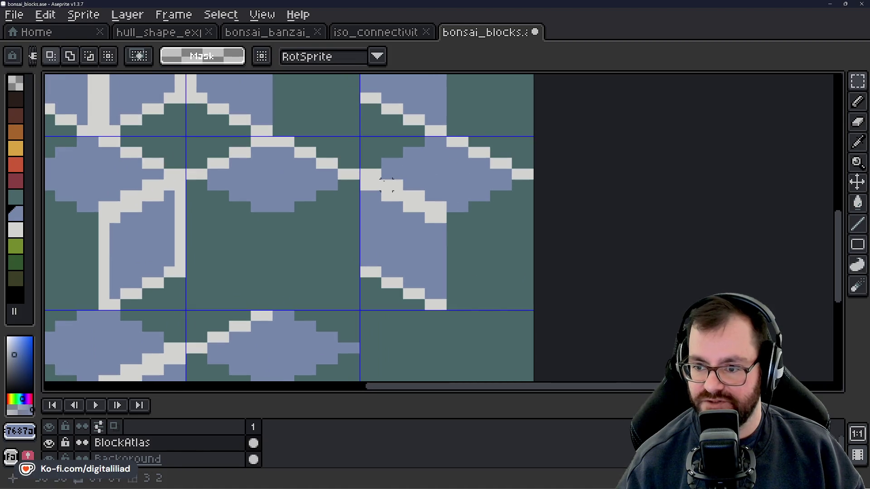
# Erase the copied cube's side face and leftover edge pixels, leaving its blue top diamond.
pyautogui.hotkey('shift', 'q')
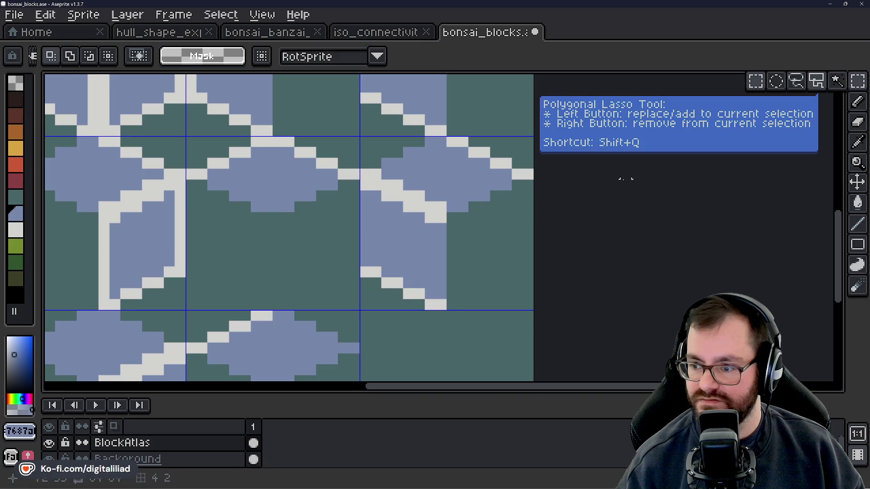
pyautogui.press('b')
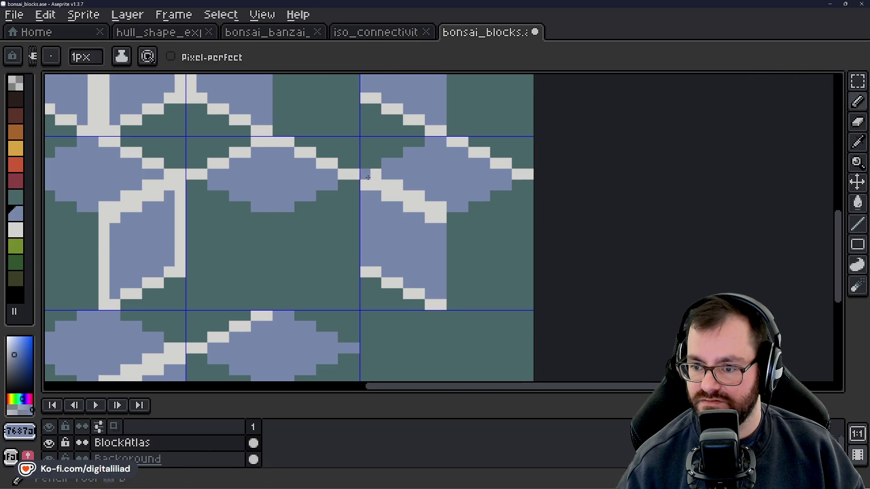
pyautogui.scroll(-2, 471, 221)
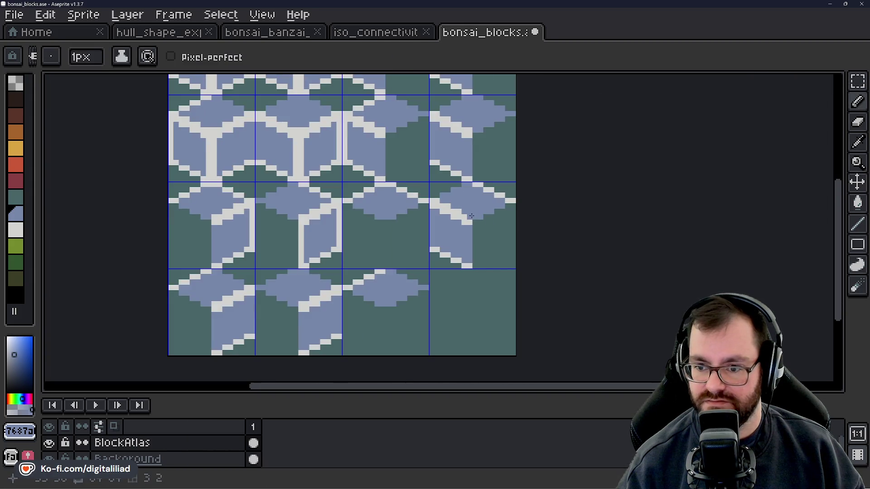
pyautogui.scroll(-1, 493, 267)
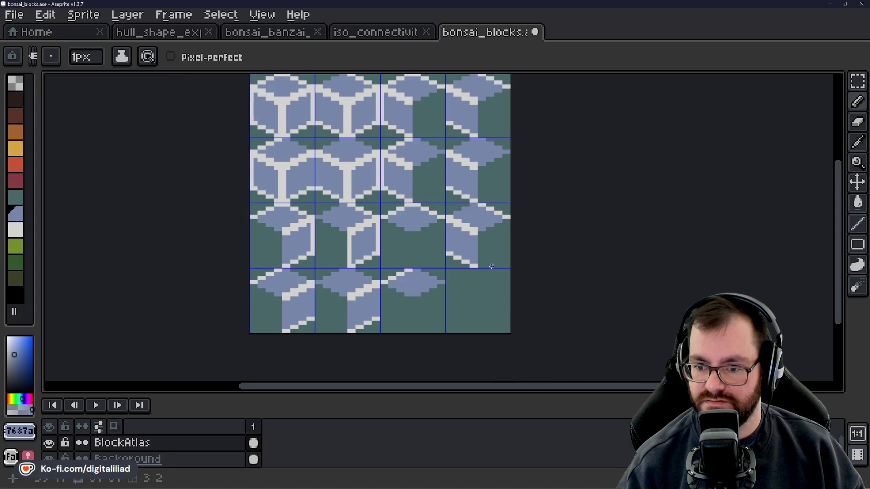
pyautogui.scroll(4, 491, 267)
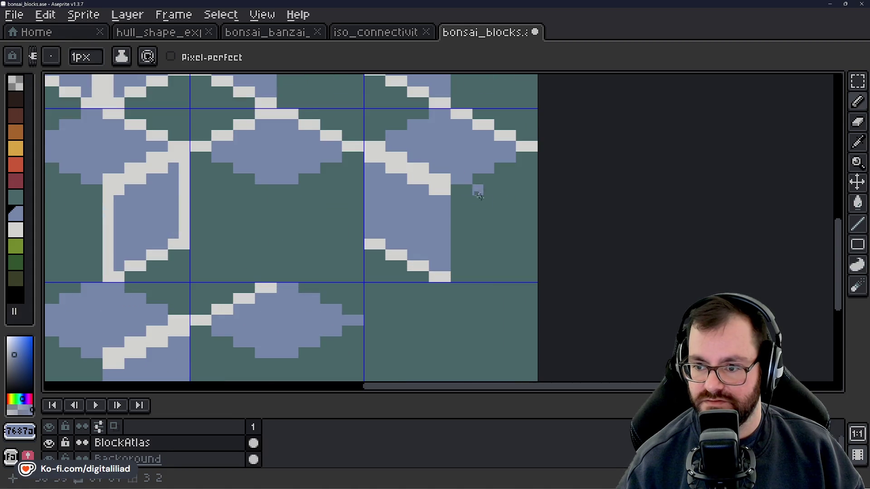
pyautogui.scroll(-4, 485, 203)
pyautogui.scroll(3, 485, 189)
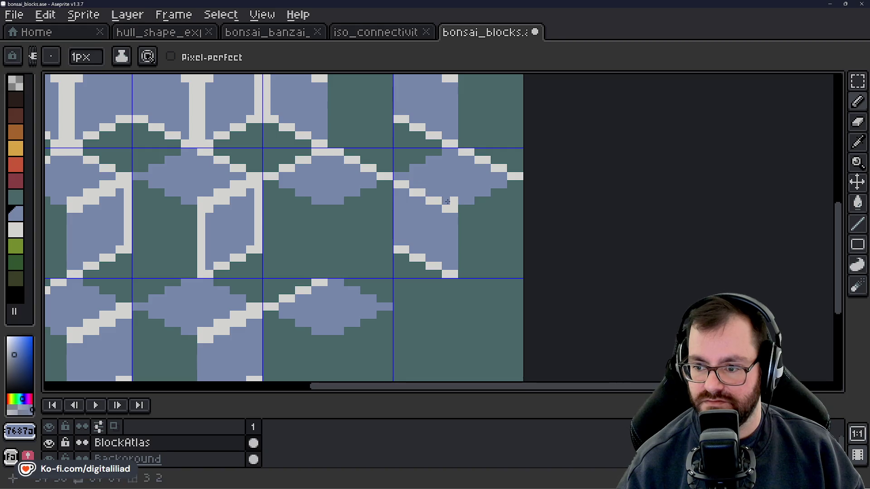
pyautogui.press('e')
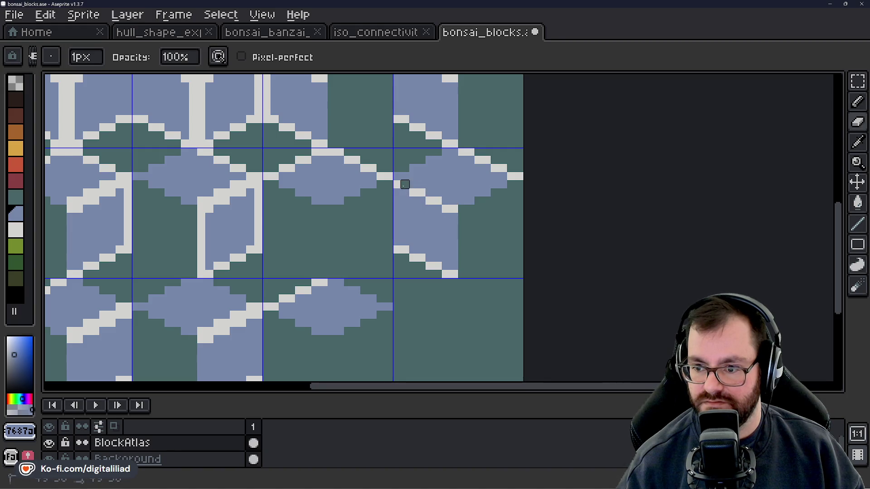
pyautogui.moveTo(396, 193); pyautogui.dragTo(396, 233)
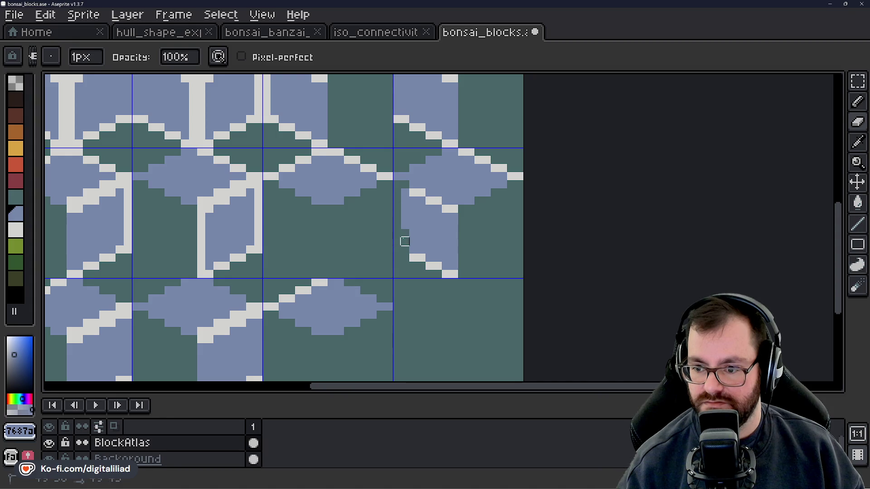
pyautogui.click(412, 193)
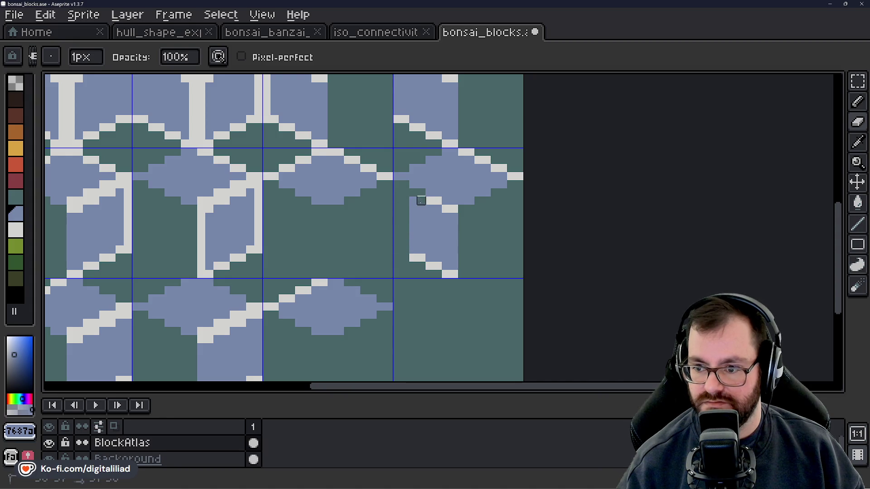
pyautogui.moveTo(421, 200)
pyautogui.mouseDown()
pyautogui.moveTo(413, 209)
pyautogui.moveTo(437, 250)
pyautogui.moveTo(454, 233)
pyautogui.moveTo(454, 266)
pyautogui.moveTo(446, 225)
pyautogui.mouseUp()
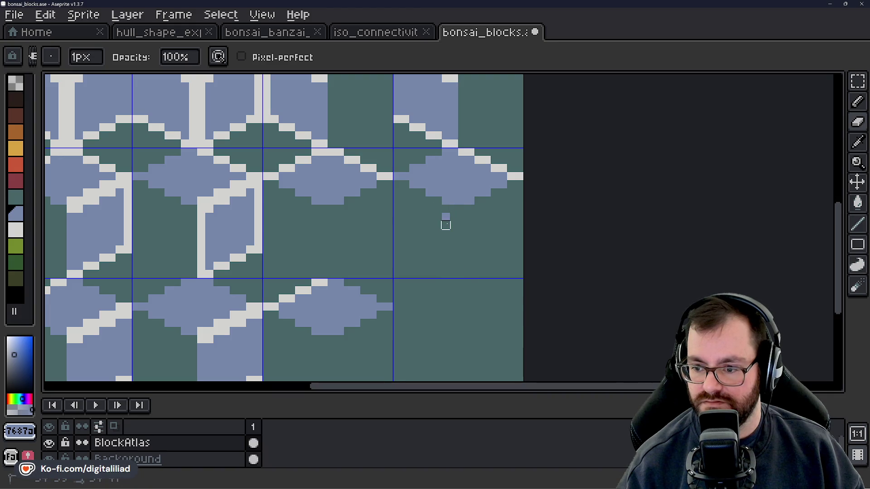
pyautogui.scroll(-3, 446, 217)
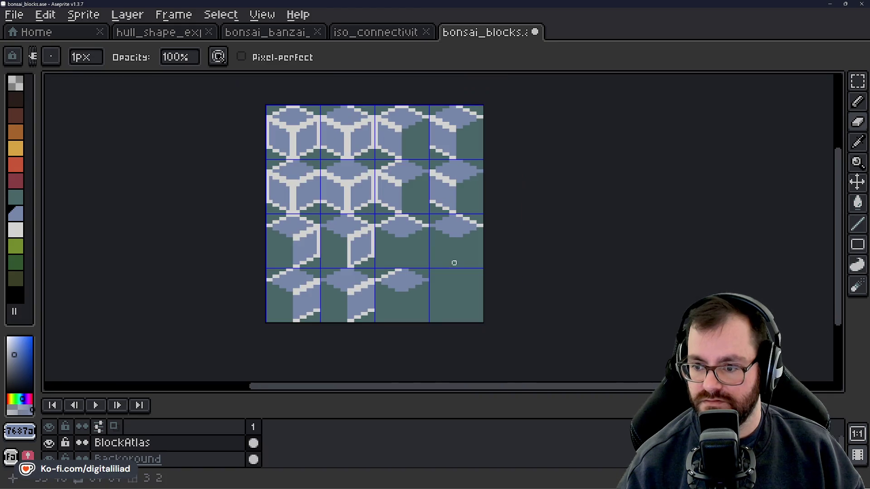
# Marquee-copy the top-only diamond tile one tile down into the bottom-right cell.
pyautogui.click(857, 81)
pyautogui.moveTo(617, 256); pyautogui.dragTo(591, 231)
pyautogui.moveTo(452, 225)
pyautogui.mouseDown()
pyautogui.moveTo(460, 231)
pyautogui.moveTo(462, 290)
pyautogui.mouseUp()
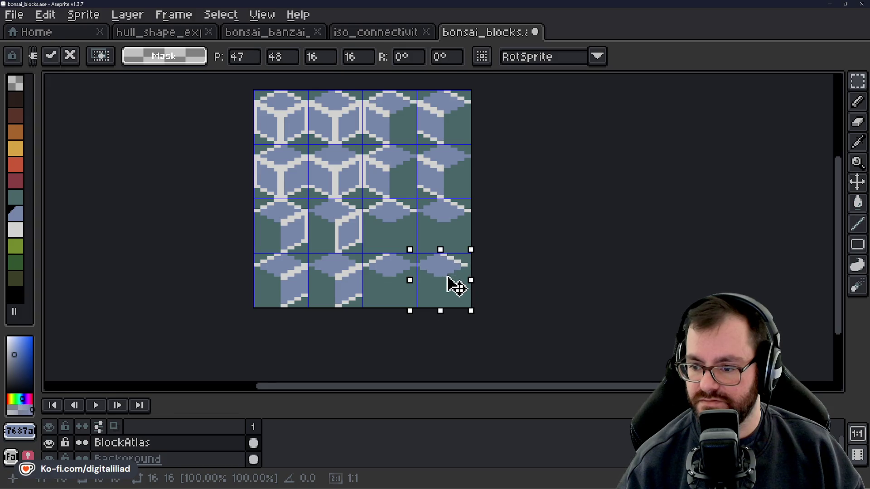
pyautogui.click(549, 268)
# Zoom in and pencil the copied diamond's white edge pixels blue.
pyautogui.scroll(2, 479, 277)
pyautogui.scroll(2, 425, 247)
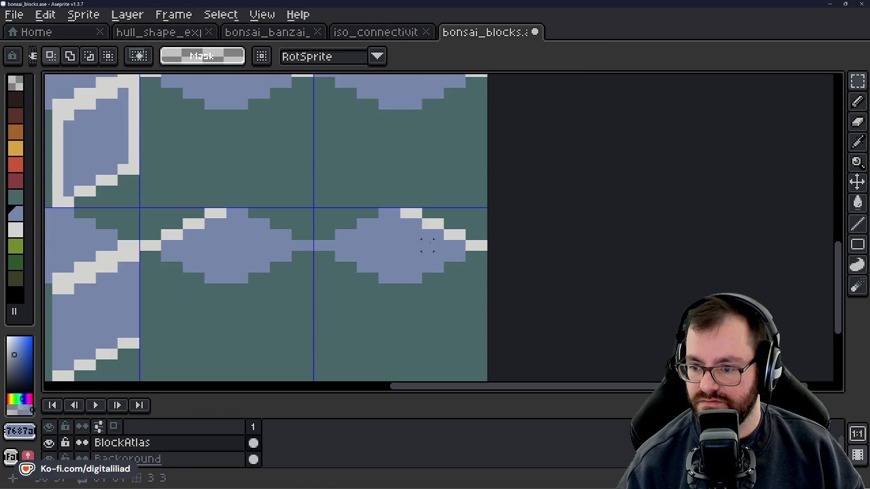
pyautogui.press('b')
pyautogui.moveTo(410, 213); pyautogui.dragTo(463, 235)
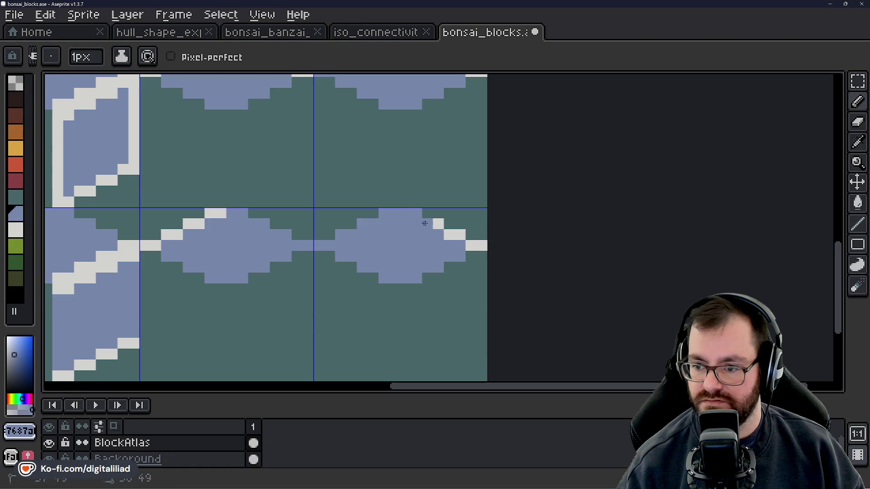
# Return to the Rectangular Marquee and save bonsai_blocks.ase.
pyautogui.scroll(-4, 463, 235)
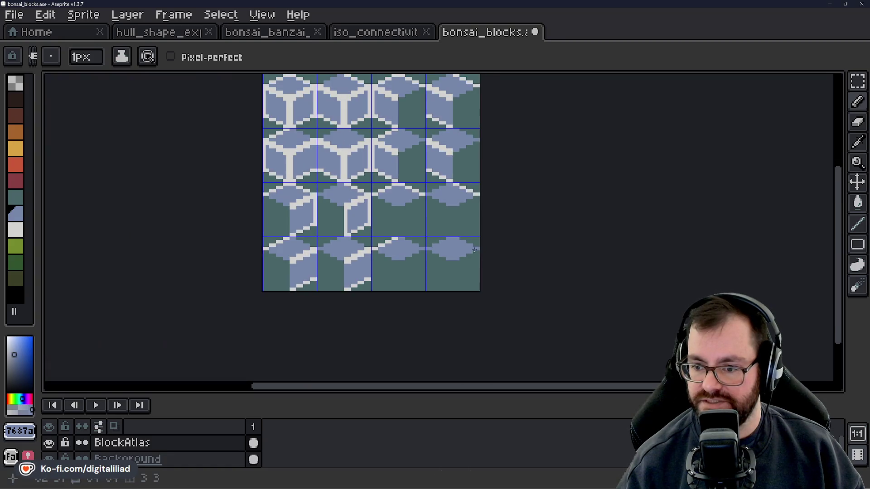
pyautogui.click(857, 82)
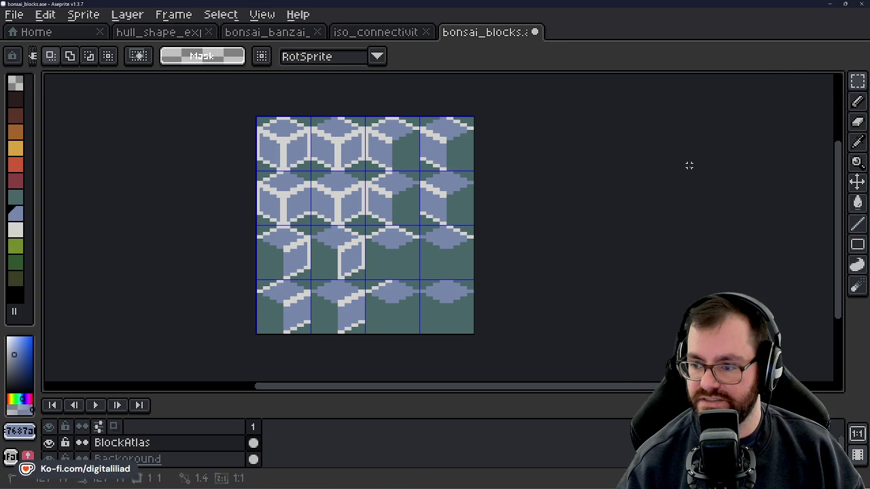
pyautogui.hotkey('ctrl', 's')
pyautogui.hscroll(3, 492, 210)
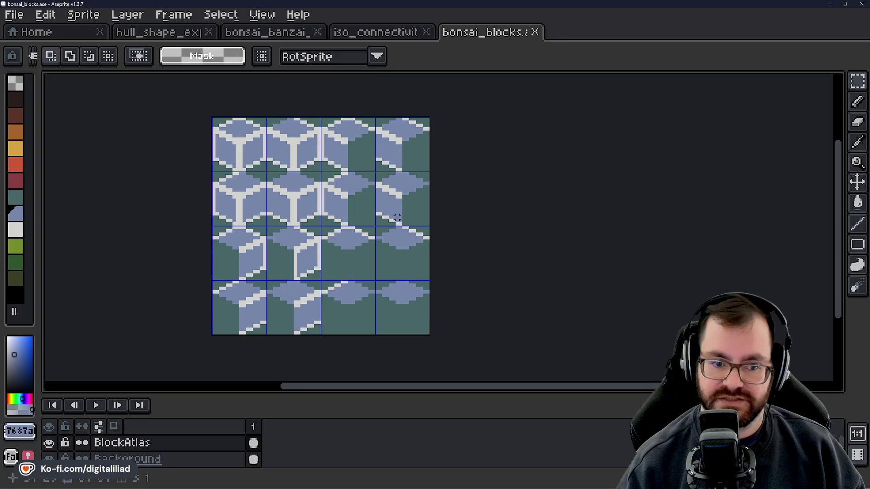
pyautogui.moveTo(397, 217)
pyautogui.mouseDown()
pyautogui.moveTo(355, 212)
pyautogui.moveTo(406, 195)
pyautogui.moveTo(518, 181)
pyautogui.moveTo(536, 186)
pyautogui.moveTo(529, 196)
pyautogui.moveTo(511, 187)
pyautogui.moveTo(515, 175)
pyautogui.moveTo(516, 220)
pyautogui.moveTo(517, 210)
pyautogui.mouseUp()
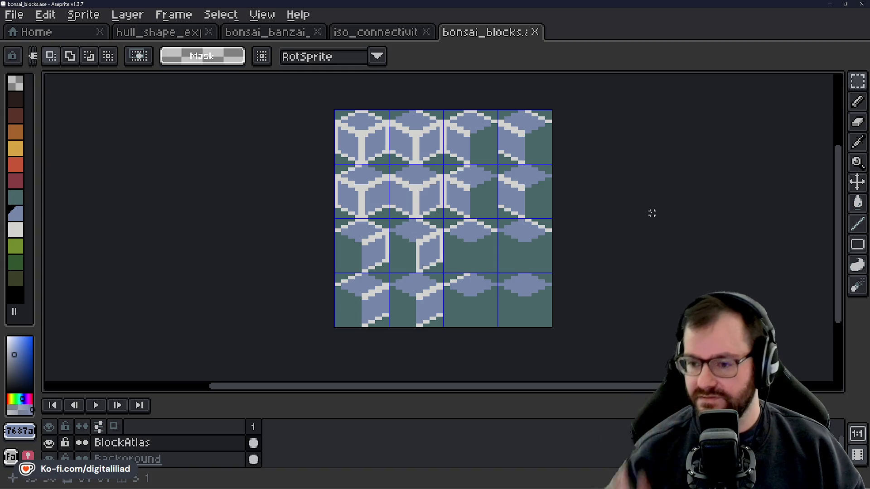
pyautogui.hotkey('ctrl', 's')
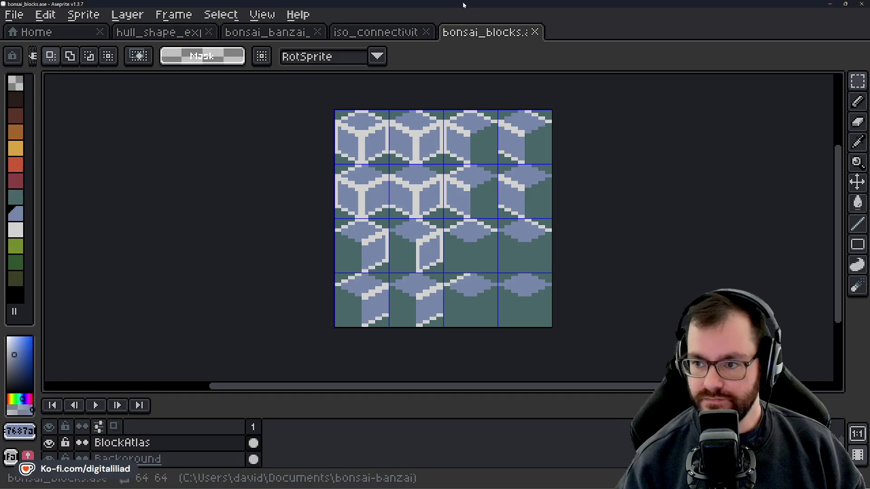
# Save bonsai_blocks.ase, then zoom and pan around the 4x4 cube atlas to review it.
pyautogui.hotkey('ctrl', 's')
pyautogui.scroll(1, 475, 217)
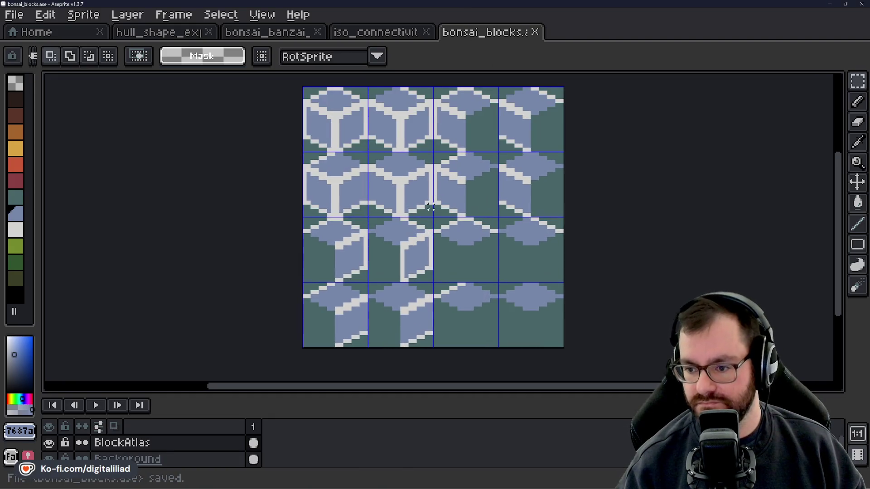
pyautogui.scroll(1, 431, 212)
pyautogui.scroll(-1, 432, 220)
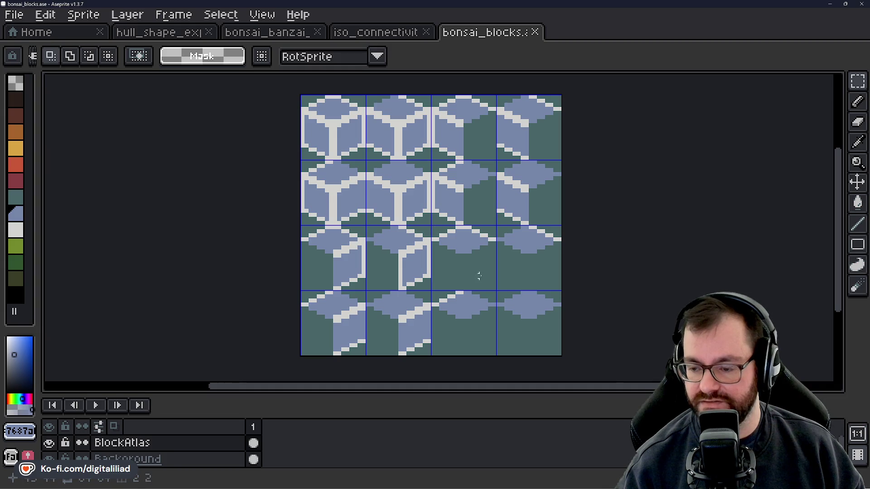
pyautogui.hscroll(2, 414, 250)
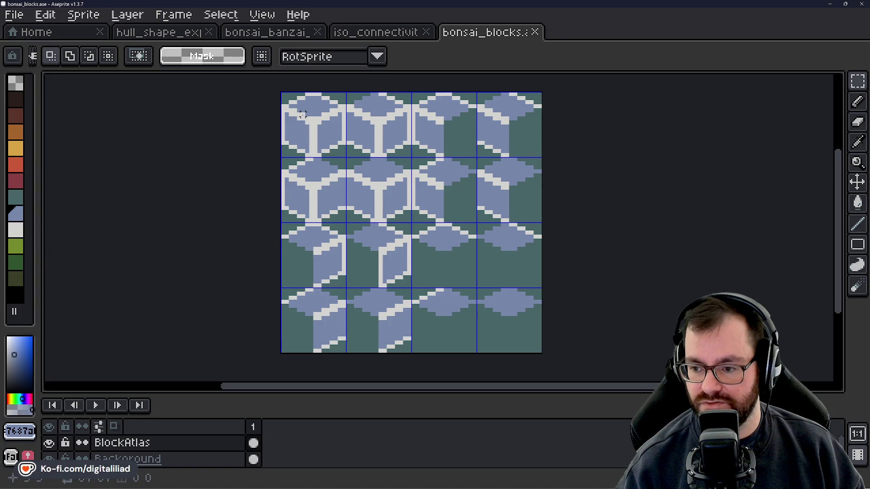
pyautogui.scroll(-1, 302, 115)
pyautogui.scroll(-1, 302, 115)
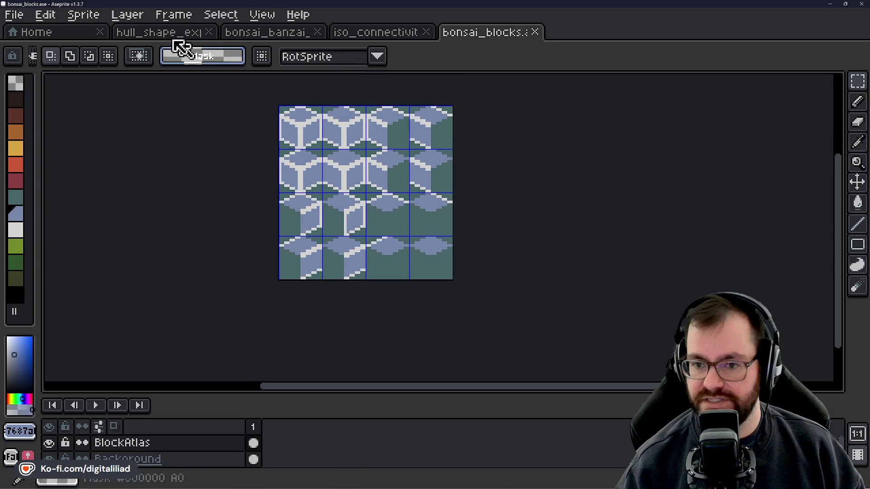
pyautogui.click(136, 15)
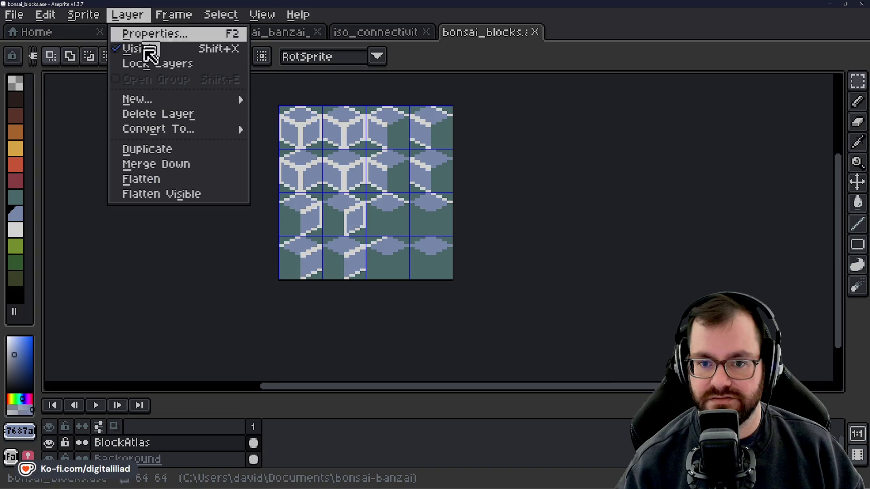
pyautogui.moveTo(96, 20)
pyautogui.click(116, 90)
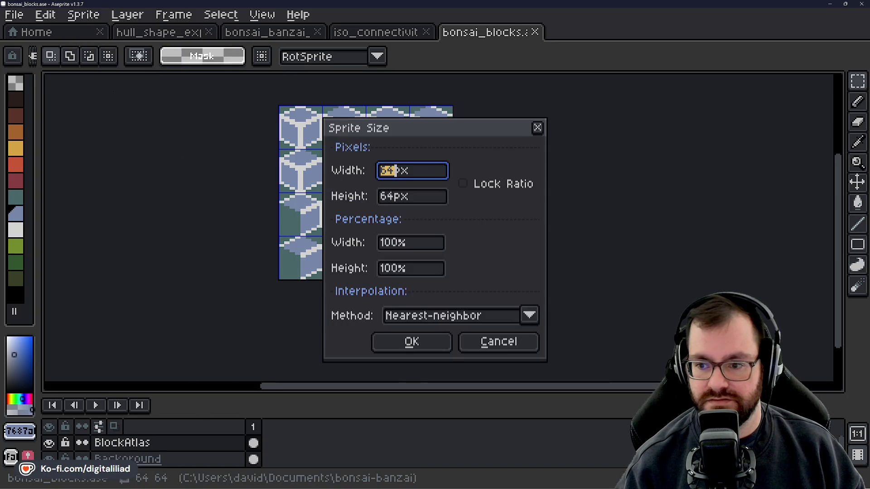
pyautogui.write('128')
pyautogui.press('Tab')
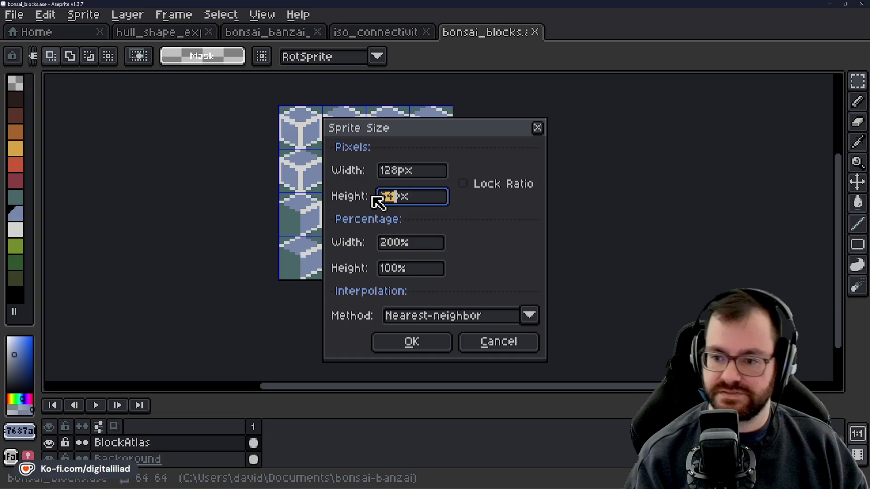
pyautogui.write('128')
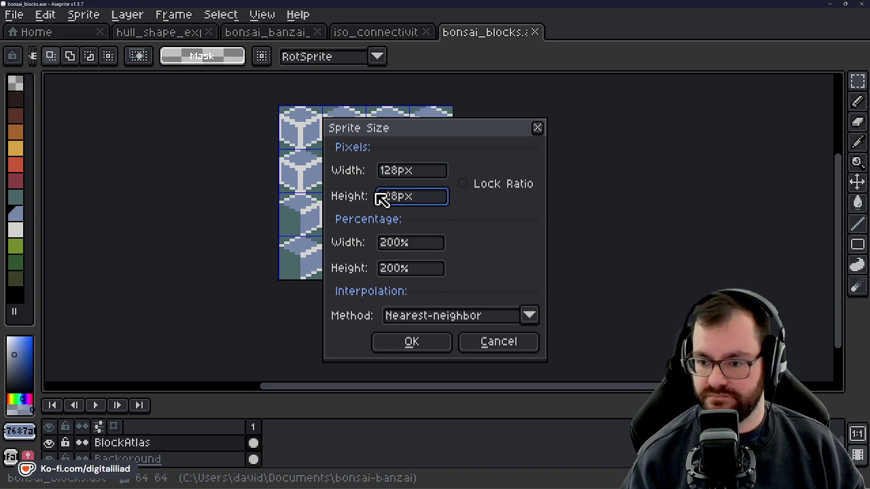
pyautogui.click(423, 345)
pyautogui.scroll(-5, 375, 226)
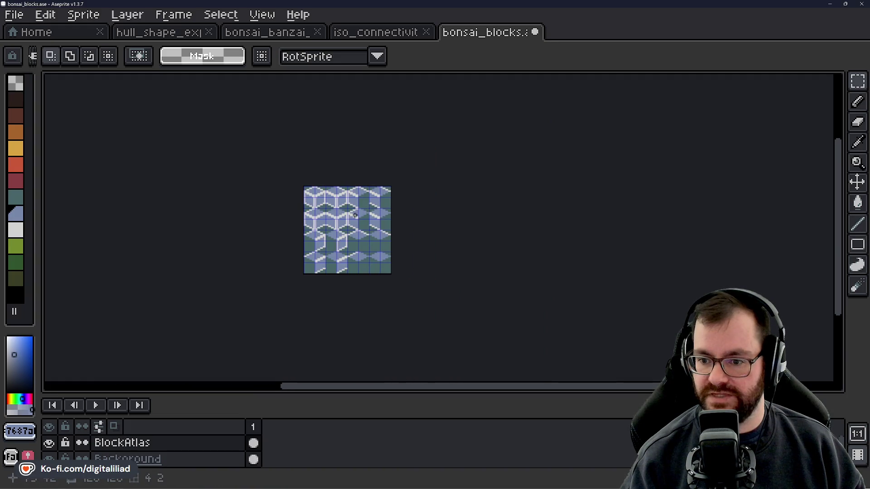
pyautogui.scroll(3, 355, 215)
pyautogui.scroll(3, 376, 195)
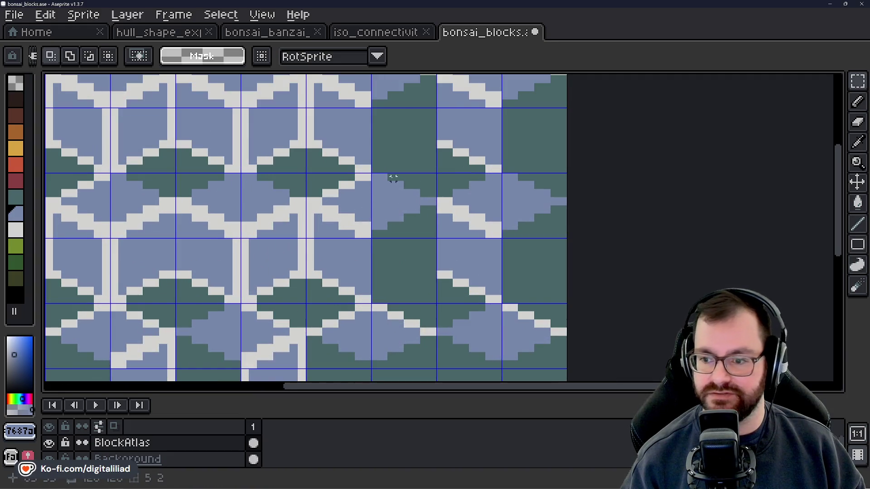
pyautogui.hotkey('ctrl', 'z')
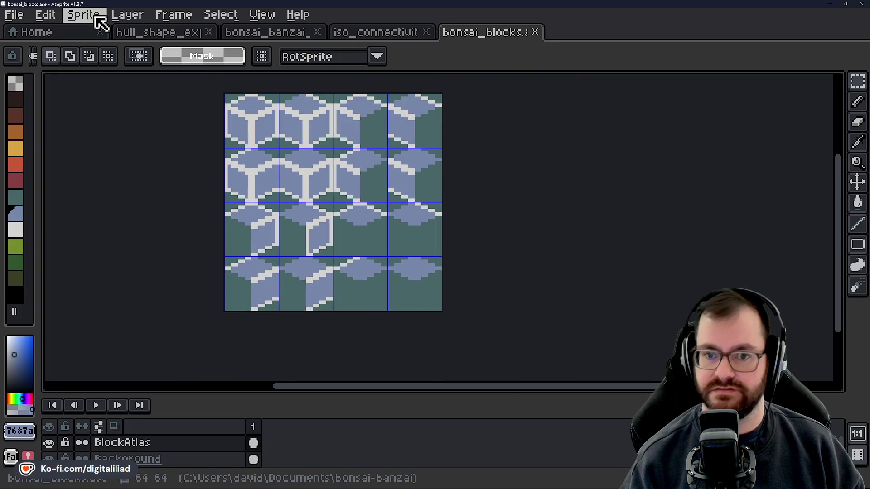
# Enlarge the canvas to 128×128 anchored top-left via Sprite > Canvas Size.
pyautogui.click(100, 18)
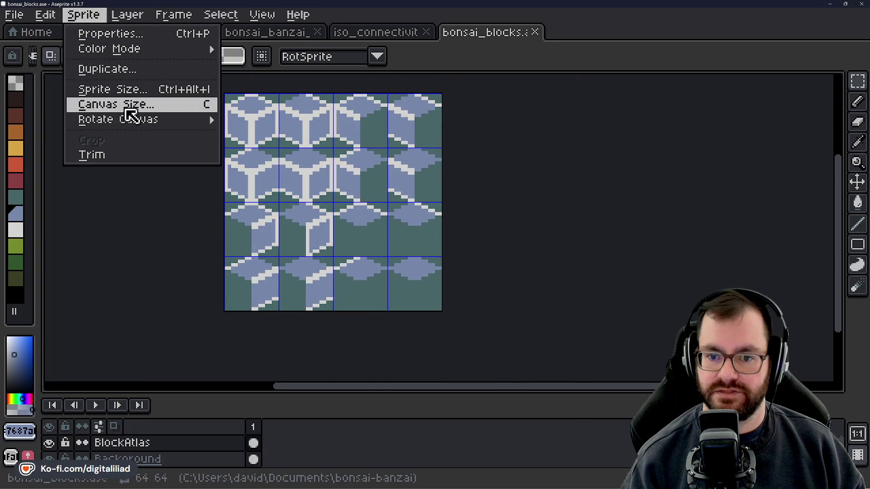
pyautogui.click(126, 107)
pyautogui.click(467, 267)
pyautogui.click(395, 268)
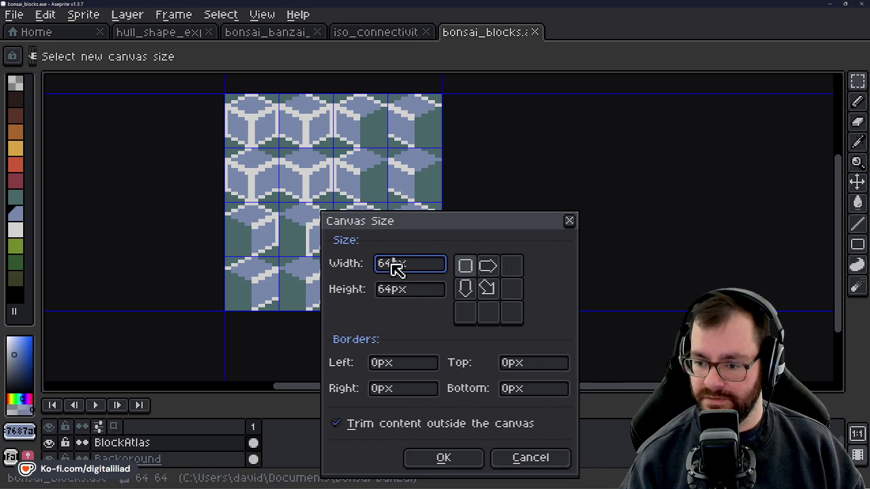
pyautogui.press('BackSpace')
pyautogui.press('BackSpace')
pyautogui.write('128')
pyautogui.press('Tab')
pyautogui.write('128')
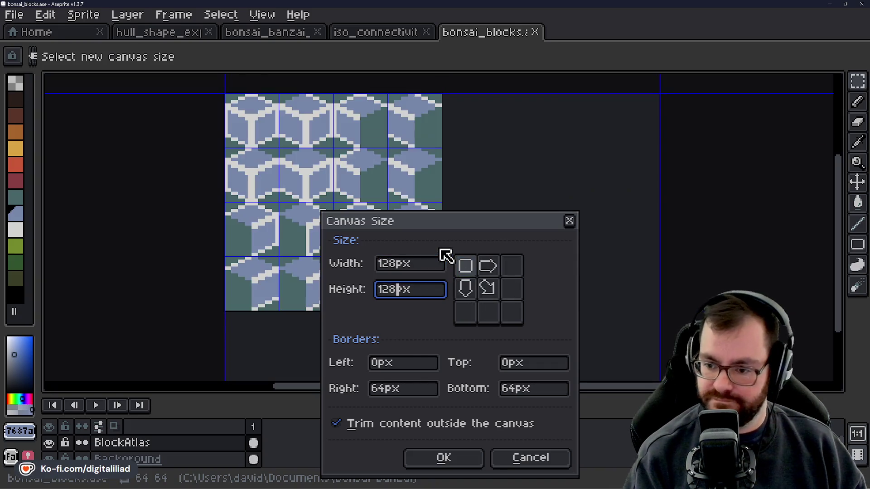
pyautogui.click(445, 458)
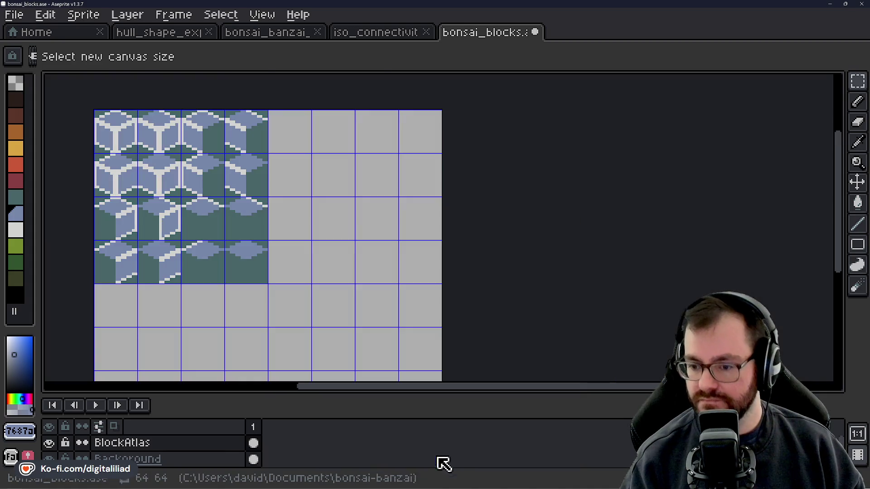
# On the Background layer, eyedrop the dark green and bucket-fill the new grey area.
pyautogui.moveTo(226, 327); pyautogui.dragTo(361, 237)
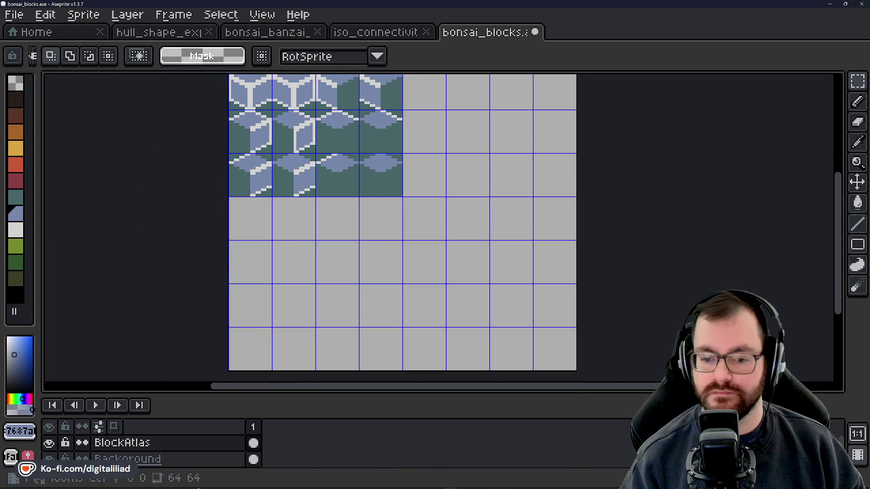
pyautogui.click(162, 460)
pyautogui.press('i')
pyautogui.click(380, 170)
pyautogui.press('g')
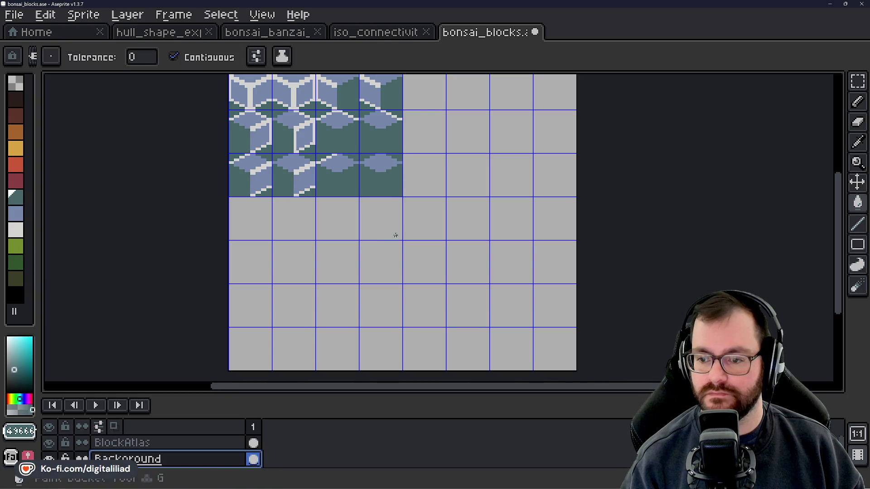
pyautogui.click(394, 239)
pyautogui.scroll(-1, 394, 236)
pyautogui.scroll(1, 347, 204)
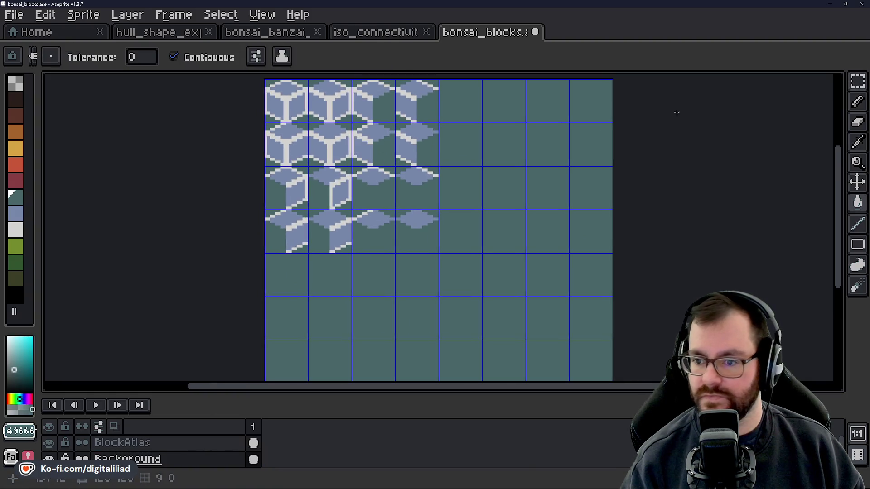
# Marquee-select the 64×64 atlas, try moving it right, then cancel with Escape.
pyautogui.click(858, 81)
pyautogui.scroll(1, 517, 212)
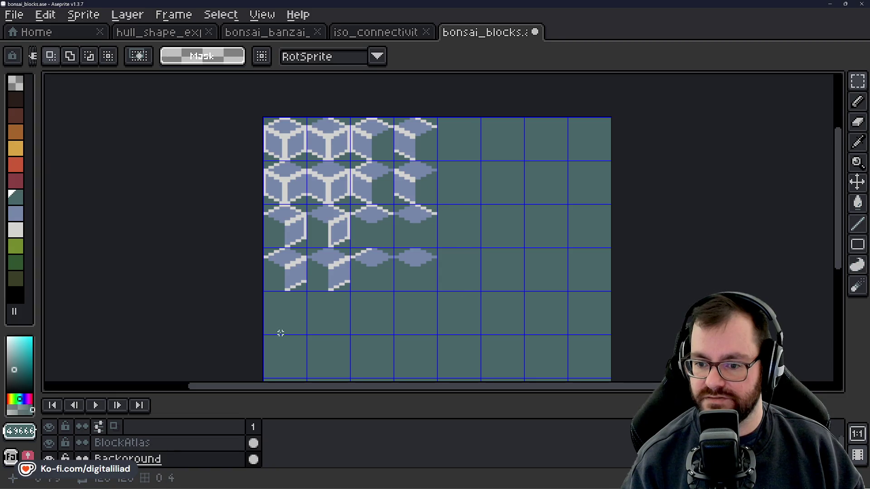
pyautogui.scroll(1, 297, 107)
pyautogui.moveTo(223, 133); pyautogui.dragTo(407, 320)
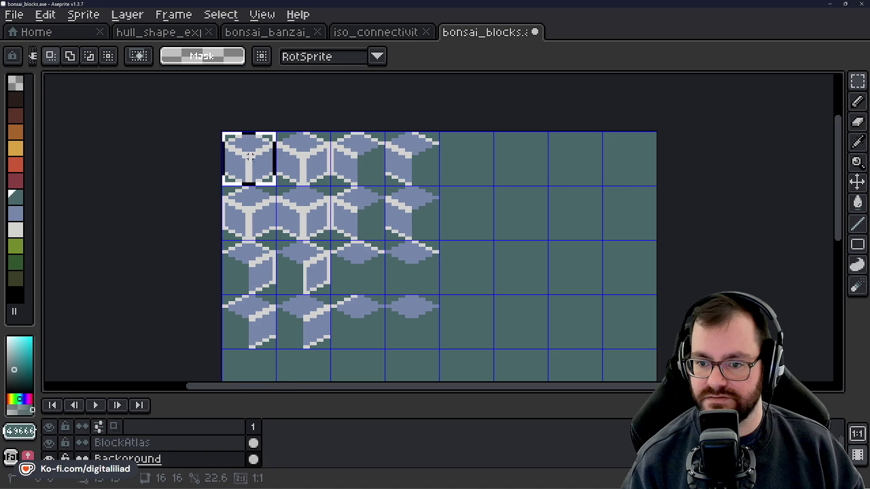
pyautogui.moveTo(373, 277); pyautogui.dragTo(546, 270)
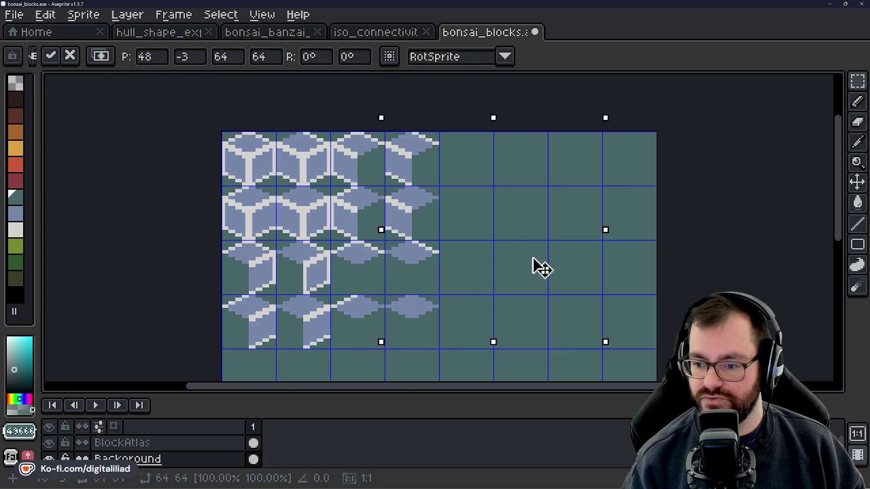
pyautogui.press('Escape')
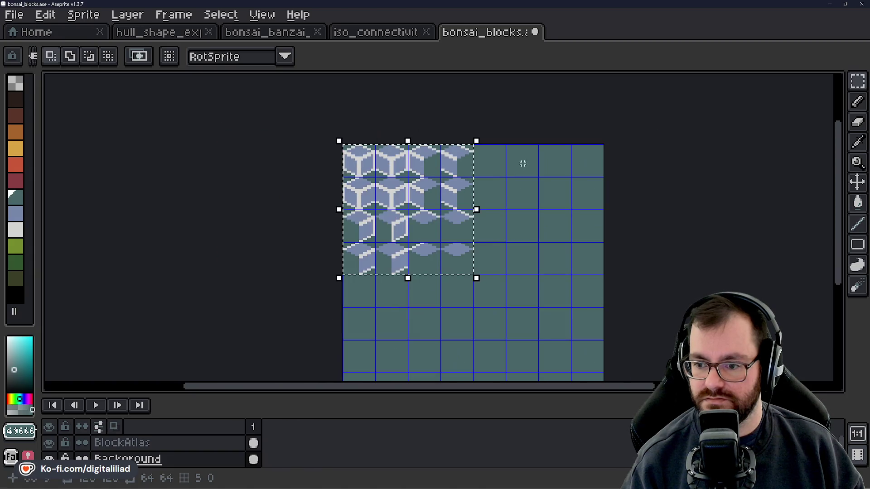
pyautogui.scroll(-2, 525, 164)
pyautogui.scroll(2, 410, 265)
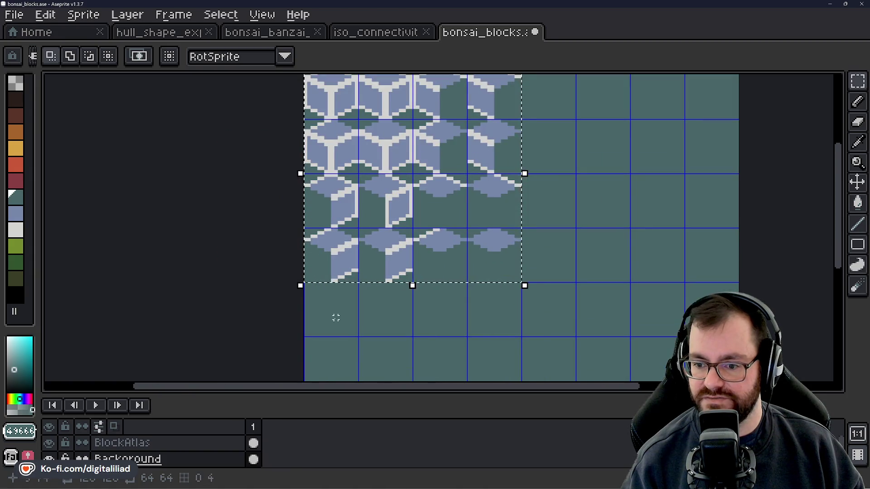
# On the BlockAtlas layer, drag a copy of the atlas into the top-right quadrant and drop it.
pyautogui.click(190, 447)
pyautogui.click(443, 186)
pyautogui.moveTo(471, 190)
pyautogui.mouseDown()
pyautogui.moveTo(361, 261)
pyautogui.moveTo(524, 289)
pyautogui.mouseUp()
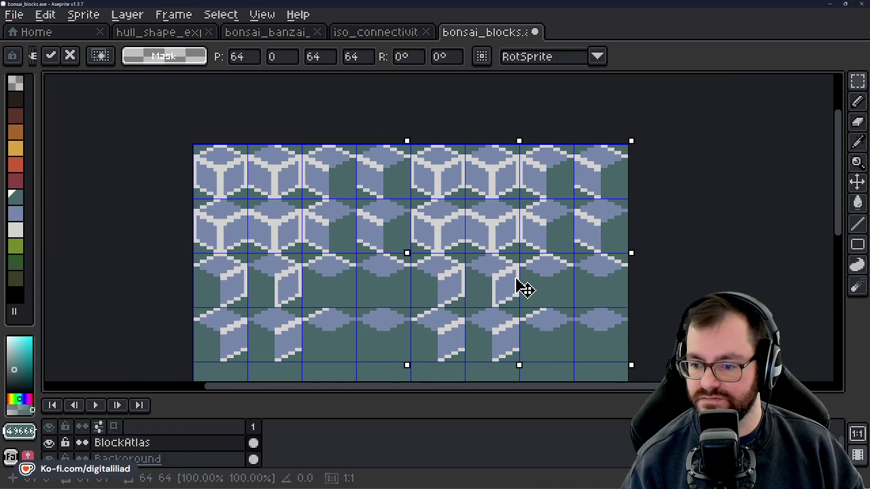
pyautogui.click(675, 249)
# Sample the blue tile colour and erase a short diagonal of light edge pixels.
pyautogui.scroll(2, 428, 149)
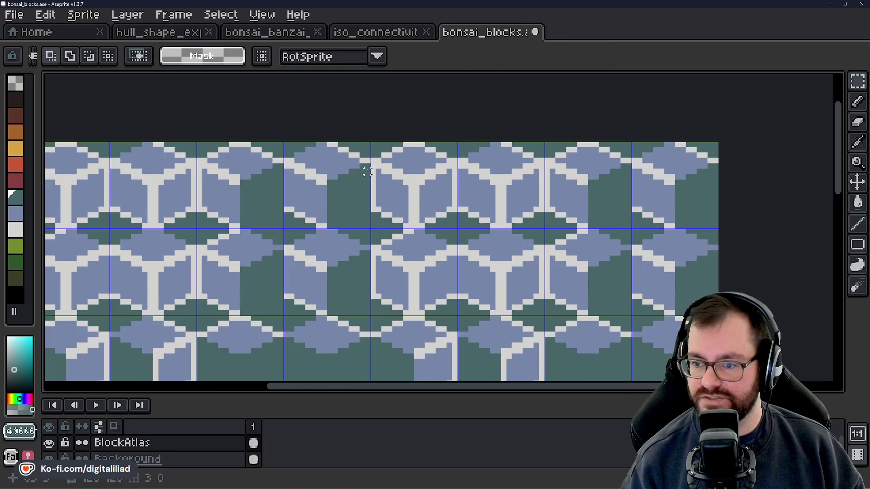
pyautogui.scroll(1, 466, 144)
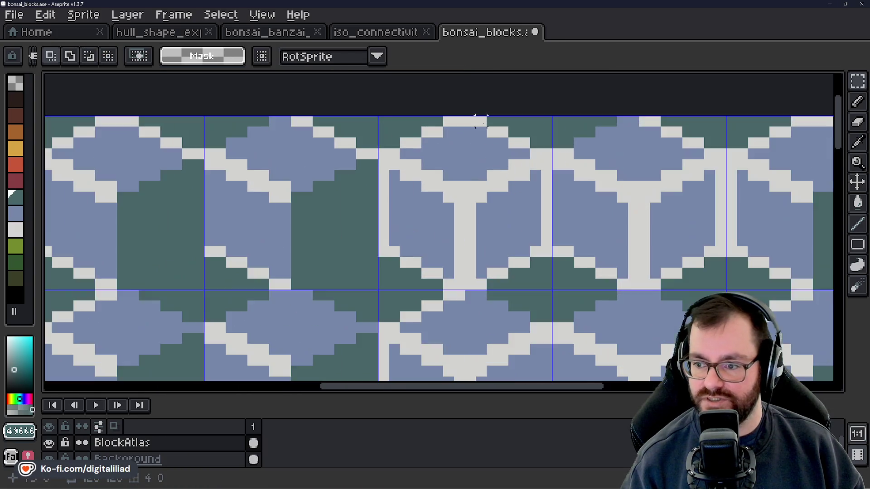
pyautogui.scroll(1, 408, 190)
pyautogui.keyDown('alt'); pyautogui.click(363, 249); pyautogui.keyUp('alt')
pyautogui.scroll(-3, 357, 235)
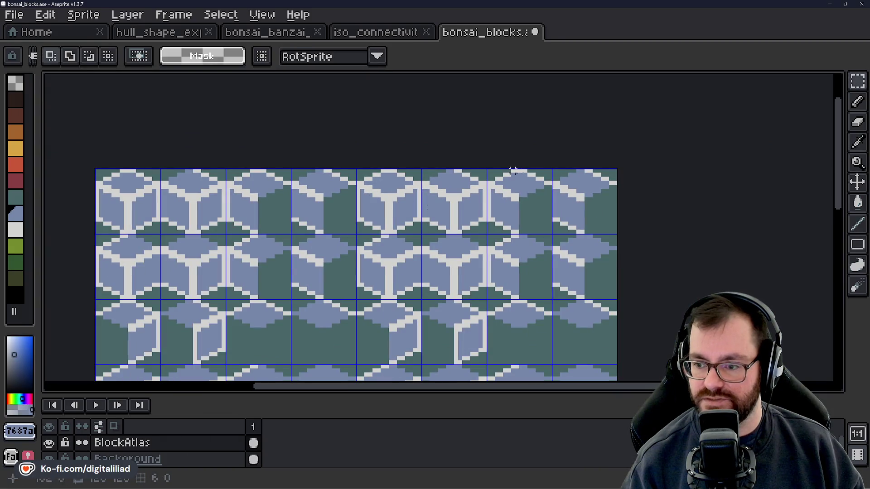
pyautogui.scroll(3, 453, 205)
pyautogui.scroll(-4, 408, 208)
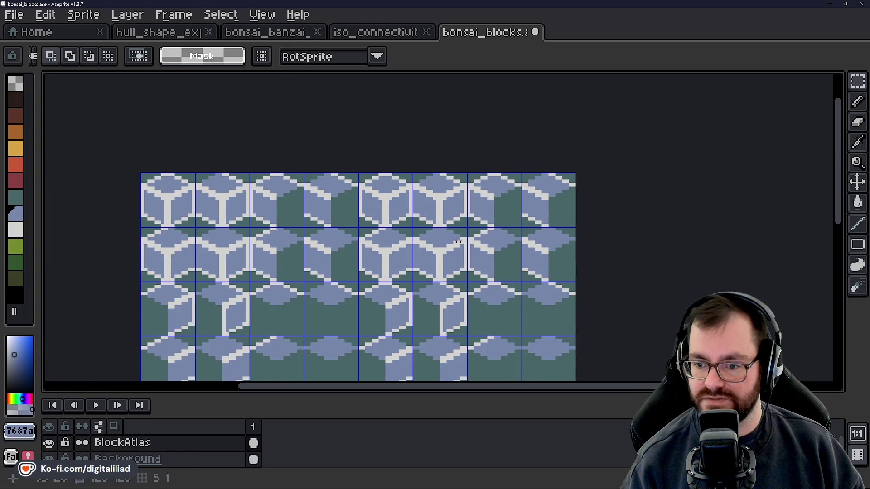
pyautogui.scroll(4, 351, 209)
pyautogui.scroll(3, 353, 209)
pyautogui.press('e')
pyautogui.scroll(-1, 371, 204)
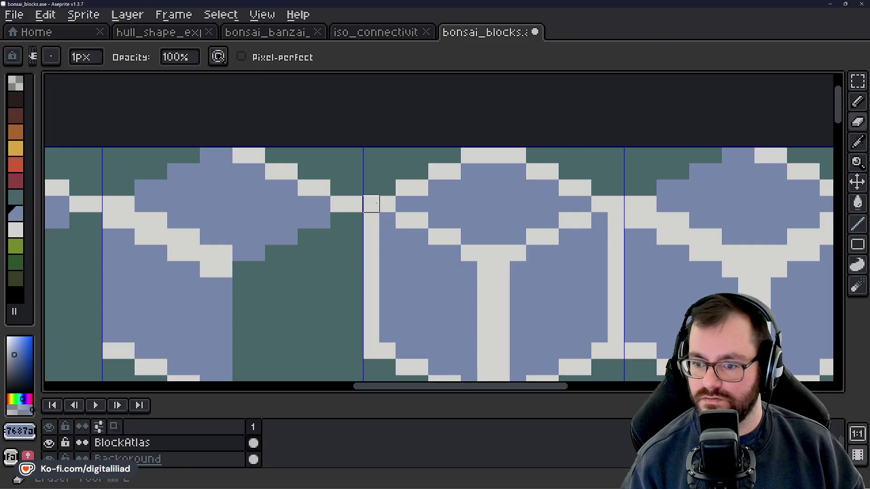
pyautogui.moveTo(371, 204); pyautogui.dragTo(518, 253)
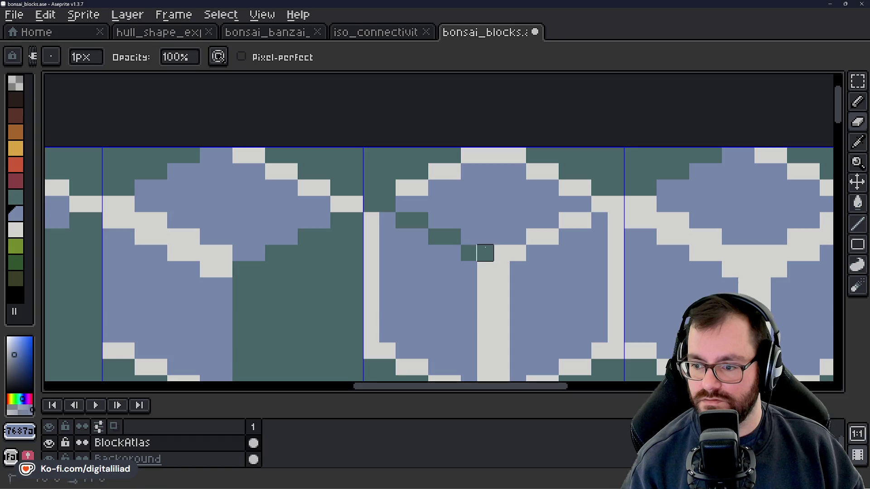
pyautogui.scroll(-3, 501, 236)
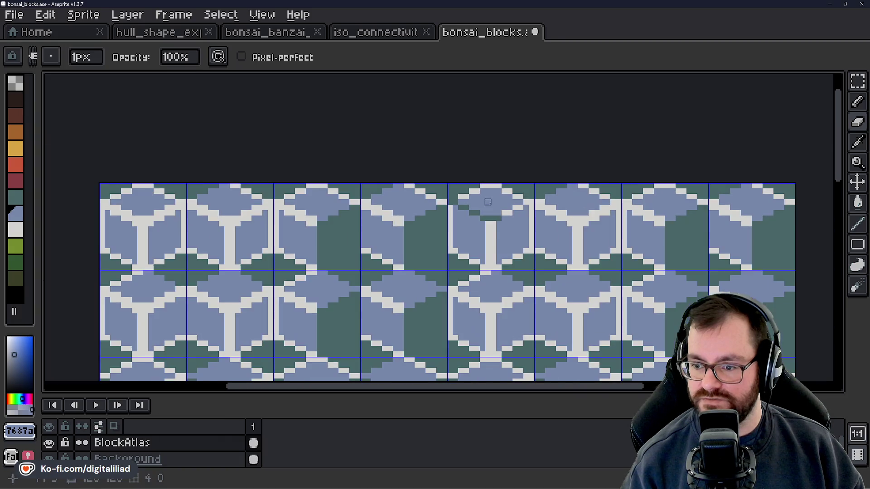
# Select a thin strip across the top tile row with the Rectangular Marquee.
pyautogui.press('v')
pyautogui.scroll(-2, 515, 230)
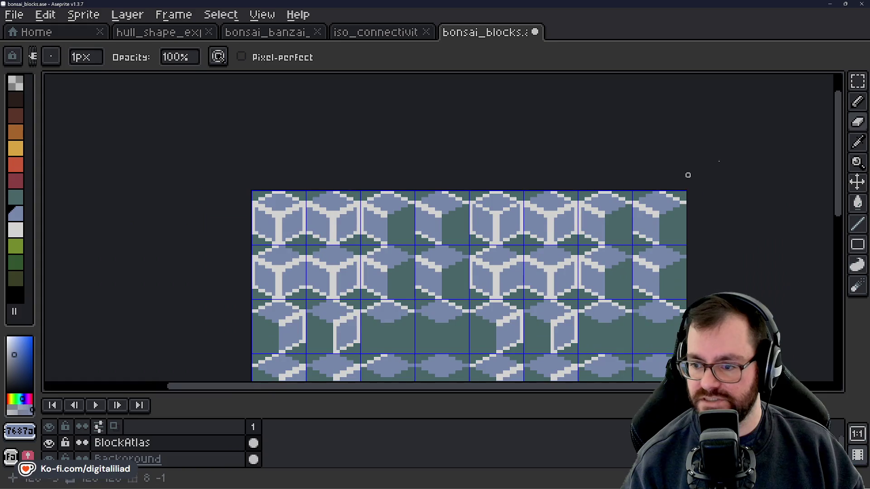
pyautogui.click(857, 82)
pyautogui.moveTo(490, 277); pyautogui.dragTo(487, 277)
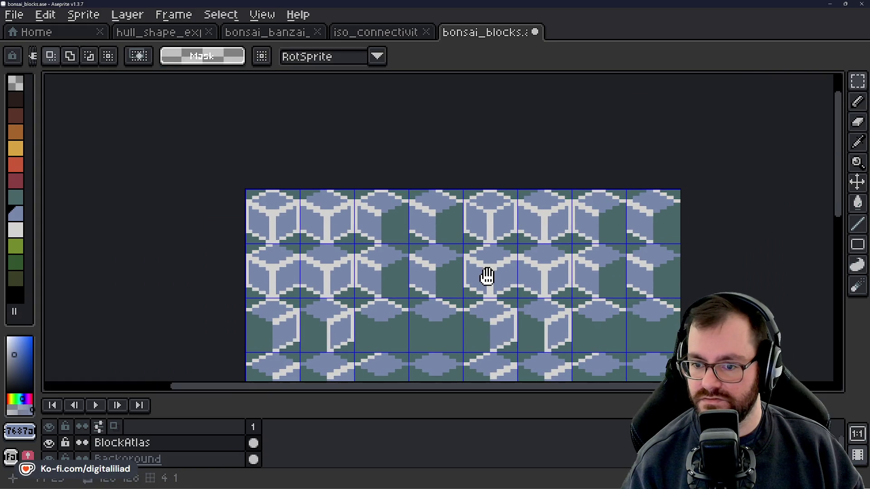
pyautogui.scroll(1, 281, 203)
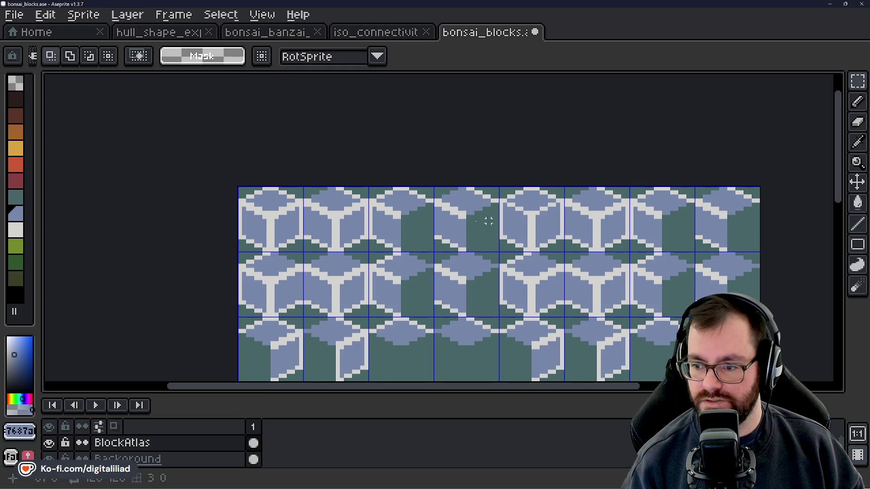
pyautogui.moveTo(335, 213); pyautogui.dragTo(535, 222)
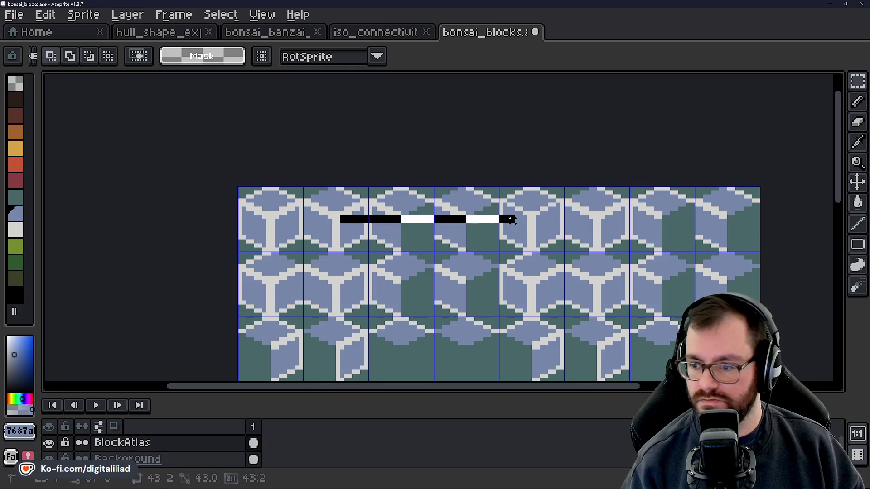
pyautogui.scroll(5, 561, 225)
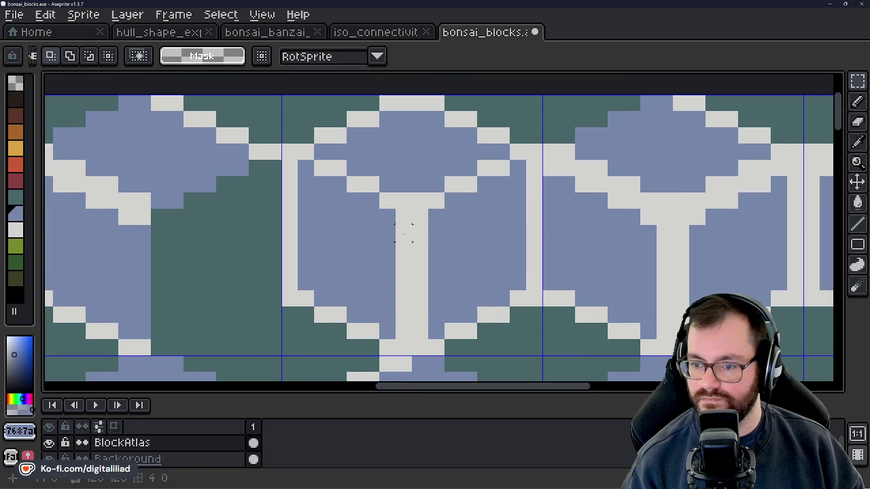
# Pencil two dark teal V-shaped staircases across the cube's top face.
pyautogui.press('b')
pyautogui.moveTo(290, 152)
pyautogui.mouseDown()
pyautogui.moveTo(388, 201)
pyautogui.moveTo(469, 168)
pyautogui.moveTo(469, 152)
pyautogui.moveTo(434, 237)
pyautogui.mouseUp()
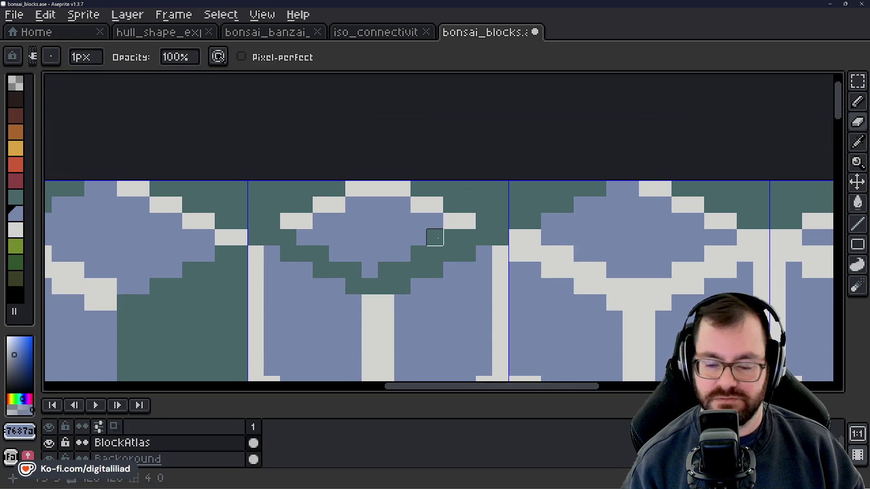
pyautogui.moveTo(288, 221)
pyautogui.mouseDown()
pyautogui.moveTo(369, 270)
pyautogui.moveTo(336, 205)
pyautogui.moveTo(417, 188)
pyautogui.mouseUp()
pyautogui.scroll(-1, 398, 196)
pyautogui.scroll(-1, 382, 246)
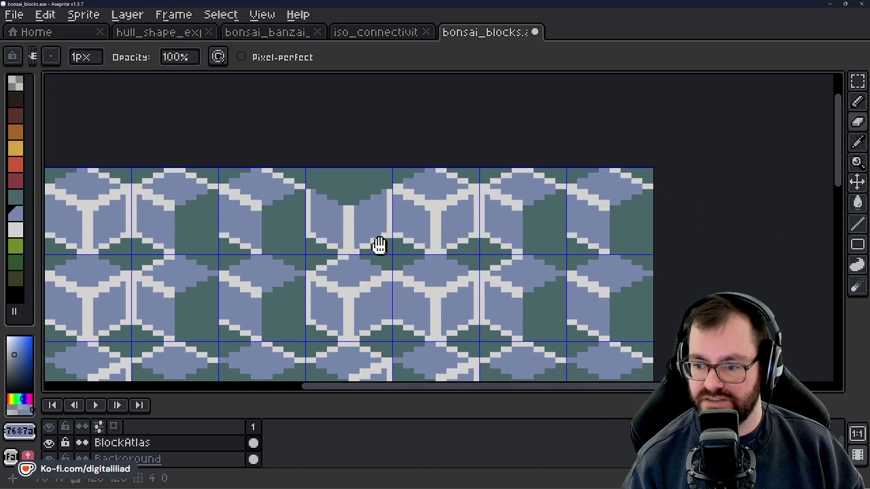
pyautogui.scroll(2, 382, 246)
pyautogui.scroll(-3, 381, 247)
pyautogui.scroll(4, 403, 238)
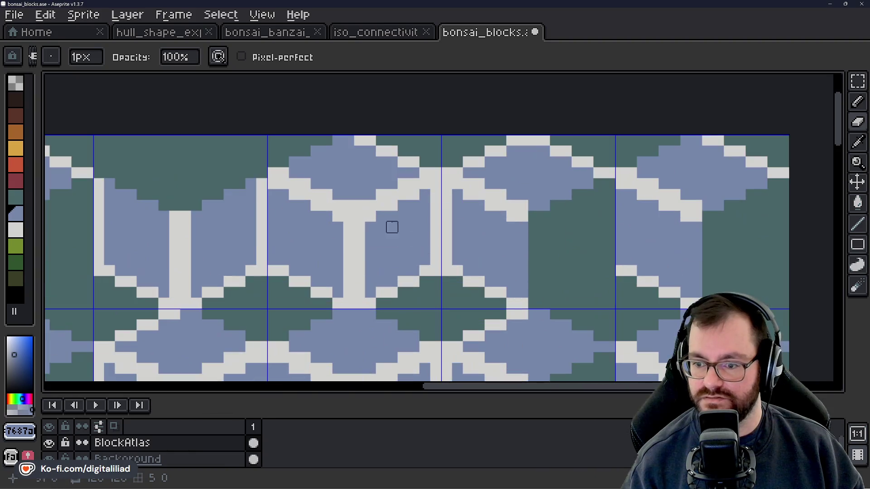
pyautogui.scroll(-3, 294, 173)
pyautogui.scroll(2, 378, 104)
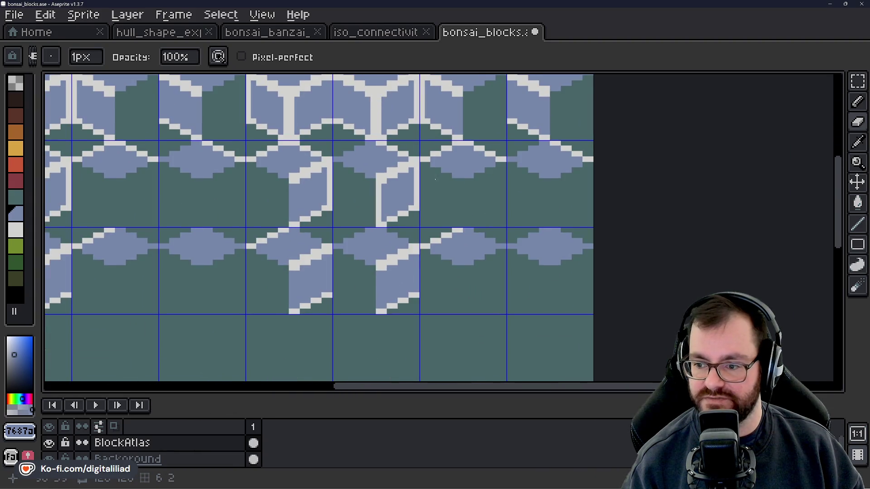
pyautogui.scroll(-1, 344, 203)
pyautogui.scroll(3, 262, 200)
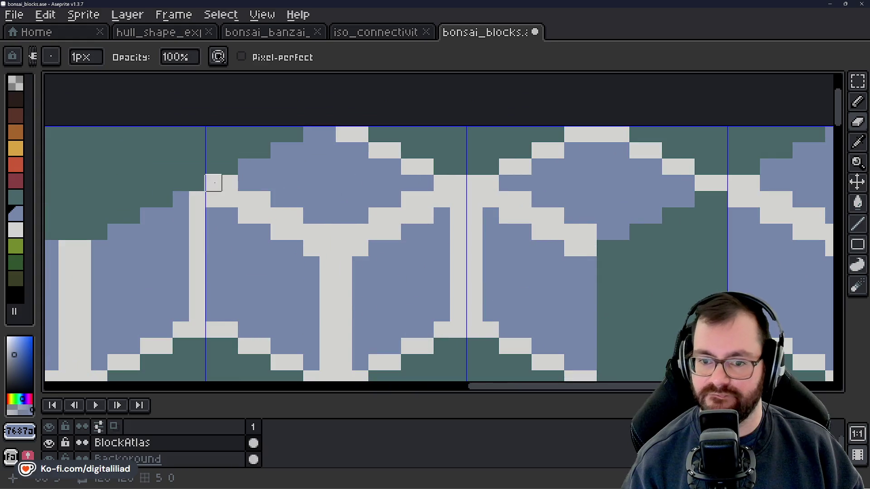
pyautogui.moveTo(277, 231)
pyautogui.mouseDown()
pyautogui.moveTo(345, 243)
pyautogui.moveTo(414, 214)
pyautogui.moveTo(492, 236)
pyautogui.moveTo(343, 221)
pyautogui.mouseUp()
# Recolour the white branch pixels blue, then erase the diagonal white edge and undo it.
pyautogui.click(397, 222)
pyautogui.moveTo(429, 207); pyautogui.dragTo(424, 206)
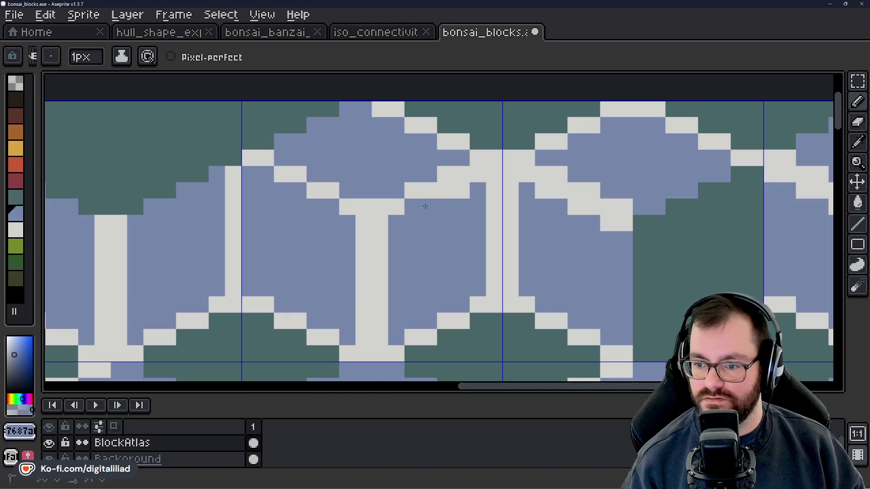
pyautogui.click(445, 196)
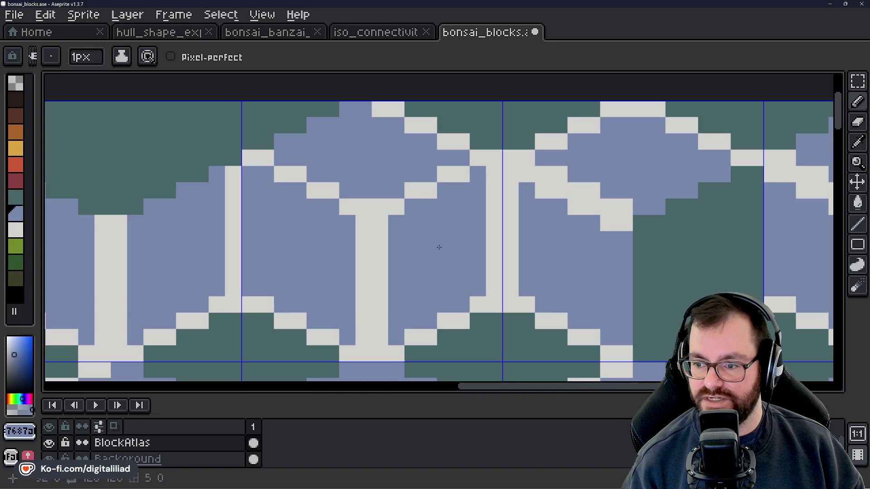
pyautogui.scroll(-1, 442, 242)
pyautogui.scroll(-1, 481, 243)
pyautogui.scroll(1, 452, 247)
pyautogui.scroll(1, 324, 196)
pyautogui.press('e')
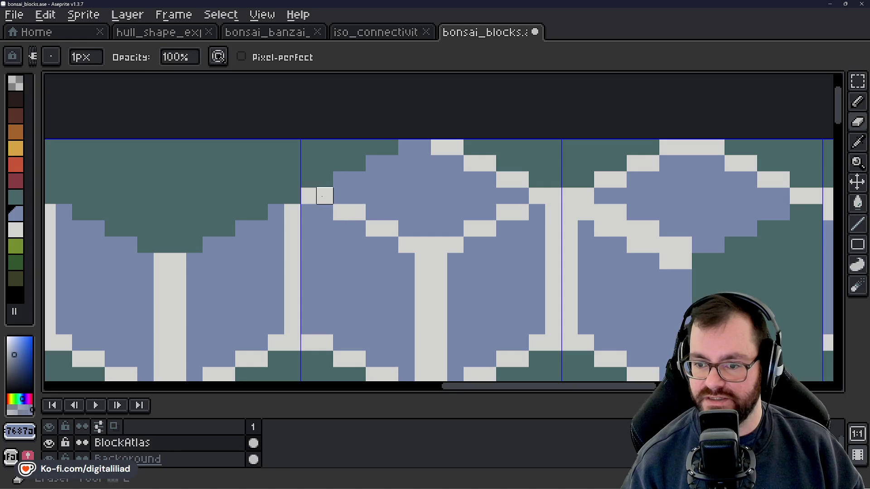
pyautogui.moveTo(309, 195); pyautogui.dragTo(390, 228)
pyautogui.hotkey('ctrl', 'z')
pyautogui.hotkey('ctrl', 'z')
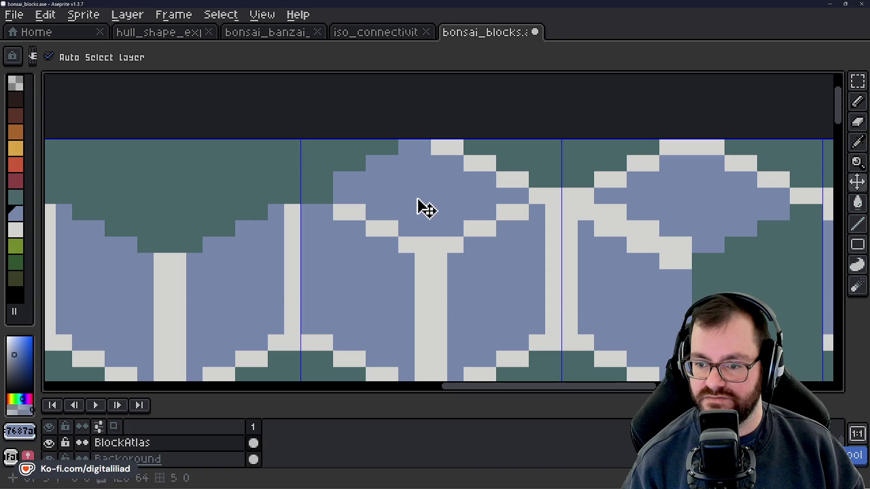
# Undo again and erase the diagonal white edge pixels back to green.
pyautogui.hotkey('ctrl', 'z')
pyautogui.moveTo(308, 196)
pyautogui.mouseDown()
pyautogui.moveTo(423, 245)
pyautogui.moveTo(455, 245)
pyautogui.moveTo(553, 195)
pyautogui.moveTo(471, 196)
pyautogui.moveTo(454, 212)
pyautogui.moveTo(403, 227)
pyautogui.moveTo(454, 227)
pyautogui.moveTo(388, 211)
pyautogui.moveTo(341, 179)
pyautogui.moveTo(389, 180)
pyautogui.moveTo(406, 147)
pyautogui.moveTo(439, 149)
pyautogui.moveTo(406, 179)
pyautogui.moveTo(487, 161)
pyautogui.moveTo(509, 179)
pyautogui.moveTo(389, 210)
pyautogui.mouseUp()
pyautogui.scroll(-3, 347, 232)
pyautogui.scroll(-1, 348, 232)
pyautogui.scroll(3, 348, 231)
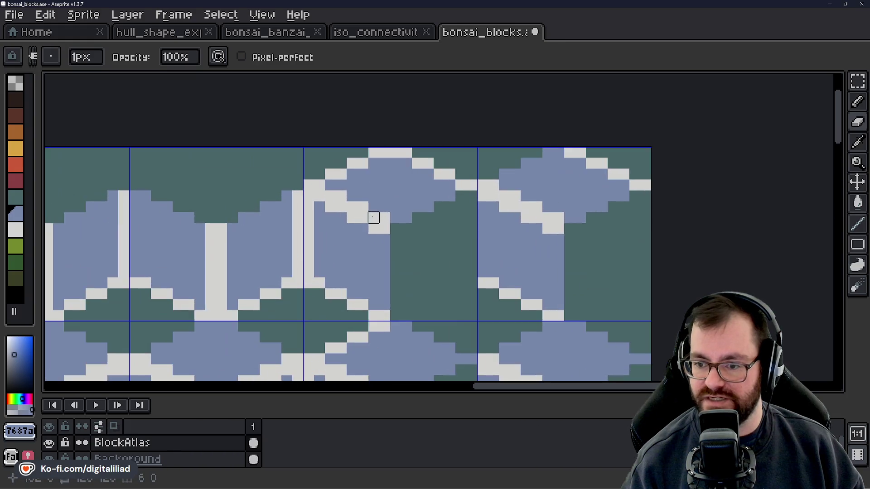
pyautogui.scroll(3, 354, 227)
# Paint a white pixel and a row of blue and white pixels green on the tile tops.
pyautogui.moveTo(289, 162)
pyautogui.mouseDown()
pyautogui.moveTo(417, 208)
pyautogui.moveTo(468, 194)
pyautogui.mouseUp()
pyautogui.moveTo(533, 162)
pyautogui.mouseDown()
pyautogui.moveTo(354, 178)
pyautogui.moveTo(354, 163)
pyautogui.moveTo(385, 195)
pyautogui.moveTo(484, 178)
pyautogui.moveTo(517, 162)
pyautogui.moveTo(418, 177)
pyautogui.moveTo(418, 162)
pyautogui.moveTo(468, 113)
pyautogui.moveTo(453, 95)
pyautogui.moveTo(387, 111)
pyautogui.moveTo(320, 146)
pyautogui.moveTo(387, 145)
pyautogui.moveTo(239, 192)
pyautogui.moveTo(381, 225)
pyautogui.moveTo(533, 177)
pyautogui.moveTo(528, 220)
pyautogui.moveTo(374, 178)
pyautogui.moveTo(266, 134)
pyautogui.moveTo(372, 194)
pyautogui.moveTo(353, 177)
pyautogui.moveTo(353, 132)
pyautogui.moveTo(392, 100)
pyautogui.moveTo(417, 156)
pyautogui.moveTo(417, 110)
pyautogui.moveTo(471, 149)
pyautogui.moveTo(522, 162)
pyautogui.mouseUp()
pyautogui.scroll(-3, 408, 154)
pyautogui.scroll(-1, 423, 171)
pyautogui.scroll(2, 427, 156)
pyautogui.scroll(1, 425, 155)
pyautogui.scroll(2, 297, 231)
pyautogui.scroll(-4, 471, 195)
pyautogui.scroll(1, 429, 219)
pyautogui.scroll(3, 359, 196)
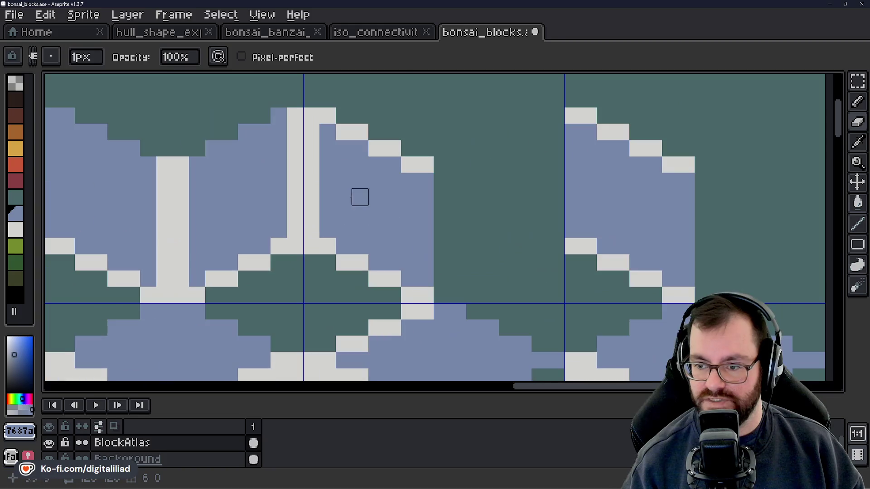
pyautogui.scroll(1, 344, 181)
# Pencil the white pixels beside the trunk top and along the stairs blue.
pyautogui.moveTo(322, 141); pyautogui.dragTo(411, 187)
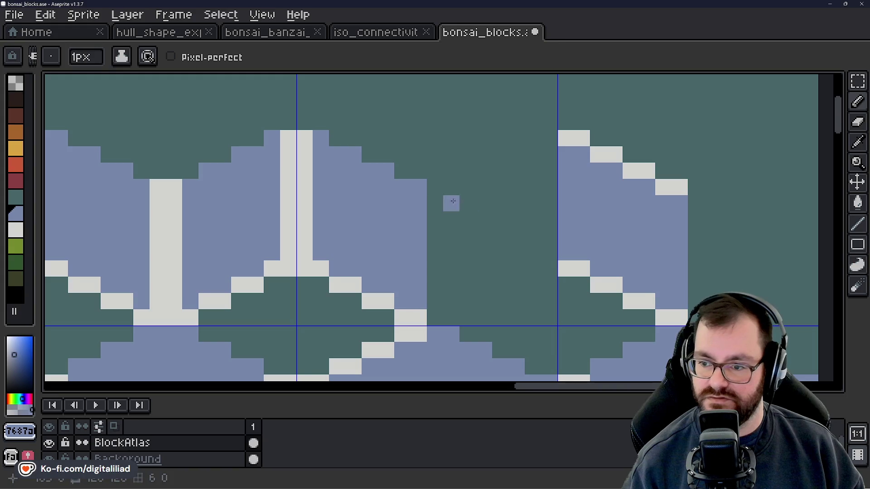
pyautogui.moveTo(484, 195); pyautogui.dragTo(319, 182)
pyautogui.scroll(-1, 319, 182)
pyautogui.scroll(1, 382, 141)
pyautogui.click(383, 141)
pyautogui.click(390, 144)
pyautogui.click(429, 156)
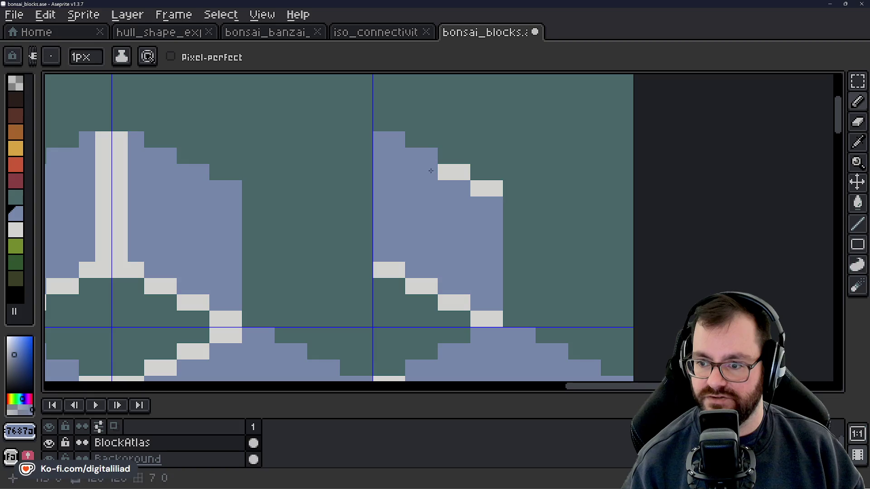
pyautogui.moveTo(429, 169); pyautogui.dragTo(456, 173)
pyautogui.click(493, 187)
pyautogui.scroll(-2, 374, 196)
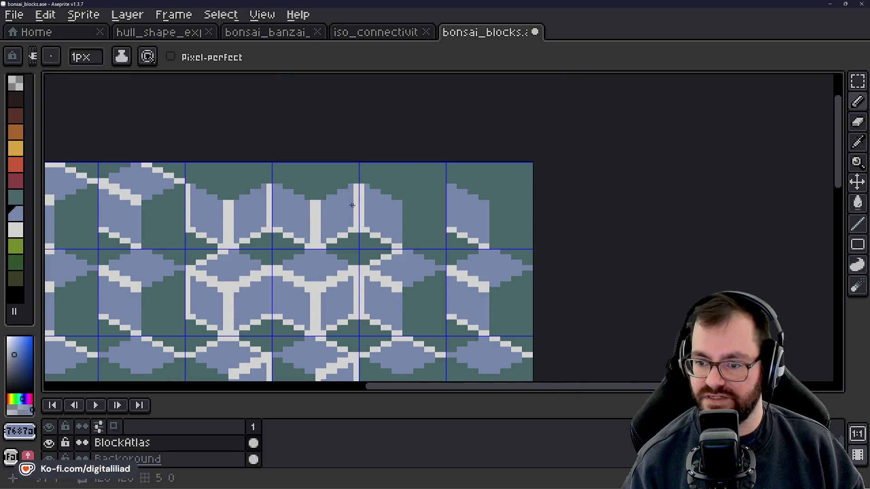
pyautogui.scroll(-1, 406, 224)
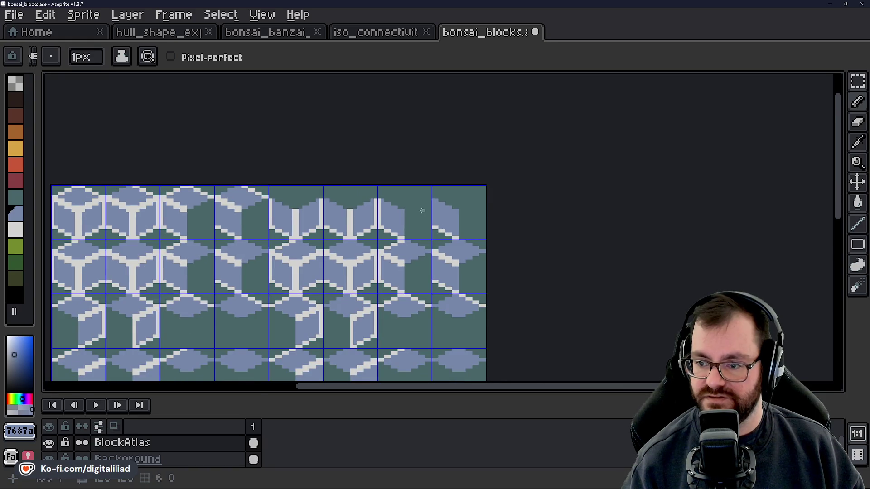
# Review the edited atlas, then bring up Chrome showing the D2 Jam 'Plants' theme notes.
pyautogui.moveTo(392, 272); pyautogui.dragTo(467, 226)
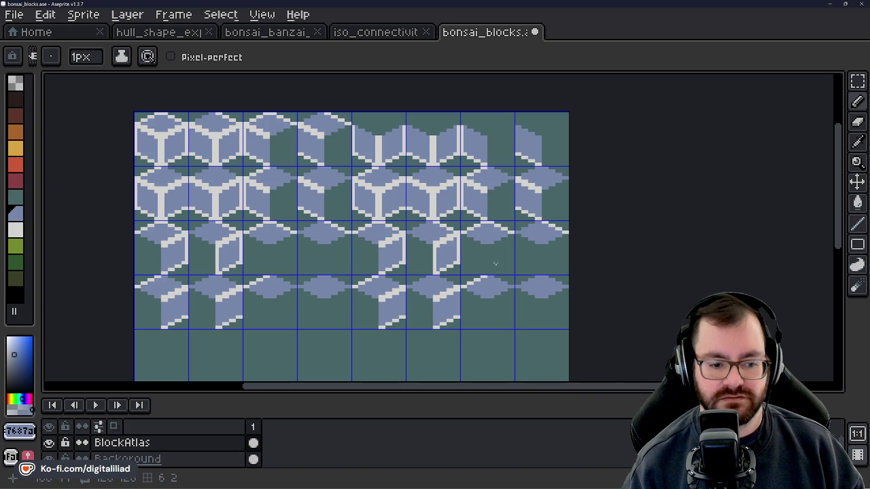
pyautogui.scroll(1, 453, 240)
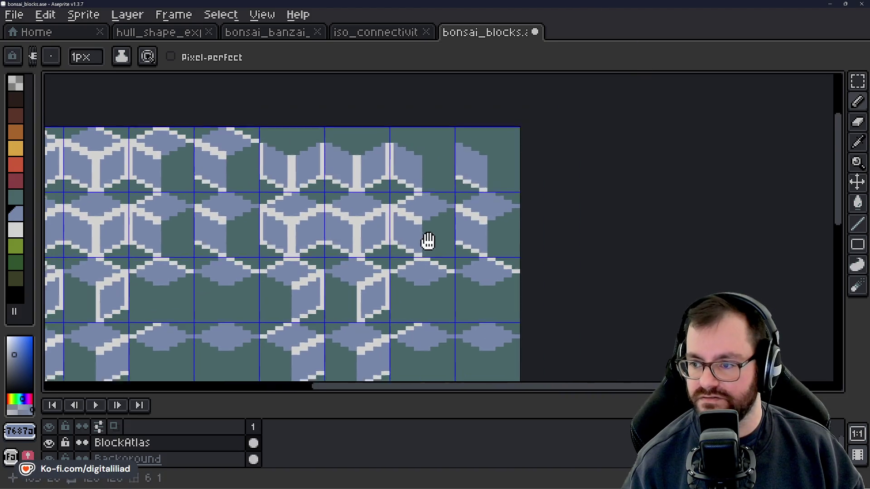
pyautogui.scroll(1, 334, 227)
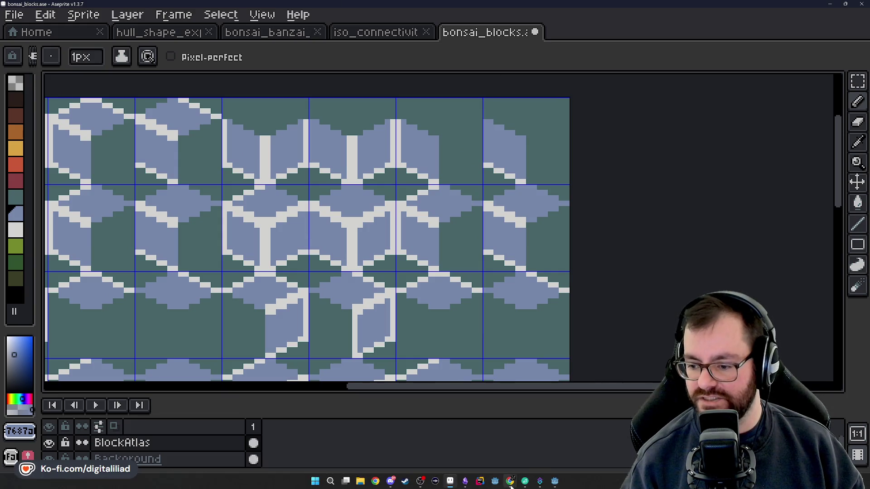
pyautogui.moveTo(511, 483)
pyautogui.click(474, 447)
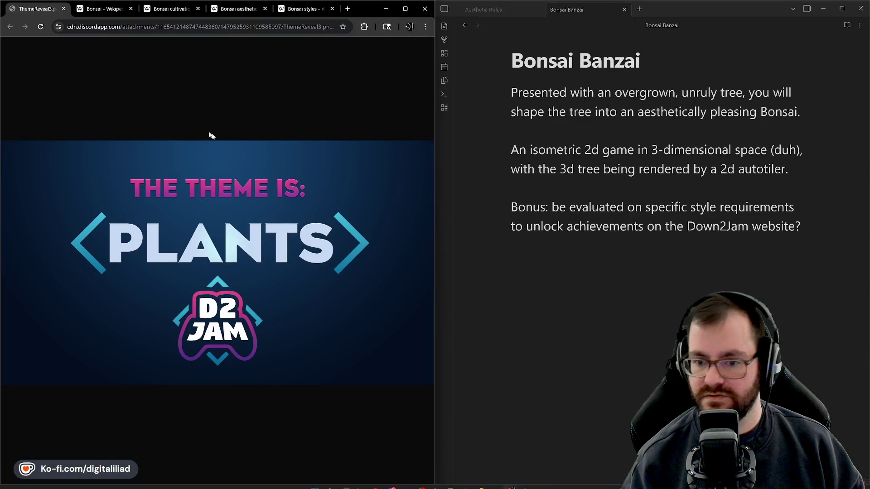
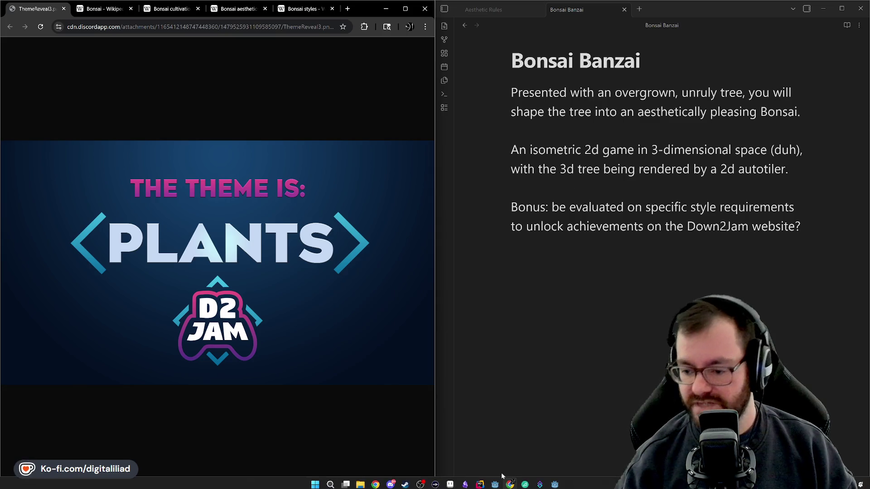
# Bring Aseprite forward and show the bonsai_banzai_playspace sprite.
pyautogui.click(466, 483)
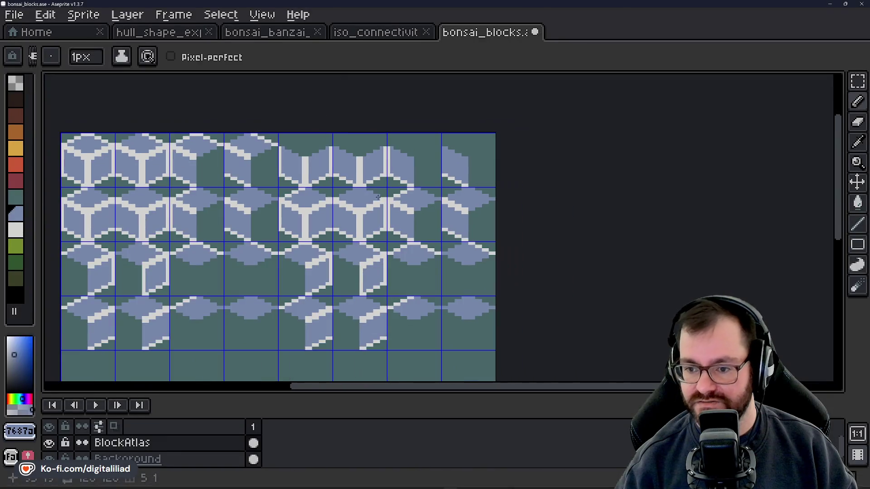
pyautogui.click(272, 32)
pyautogui.scroll(-2, 532, 261)
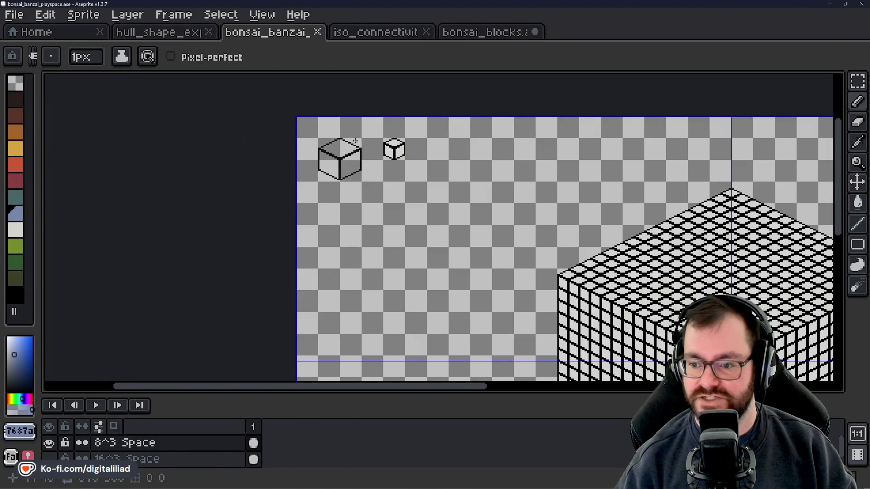
pyautogui.scroll(-1, 532, 261)
pyautogui.scroll(3, 532, 261)
pyautogui.scroll(-1, 317, 204)
pyautogui.moveTo(172, 96); pyautogui.dragTo(219, 130)
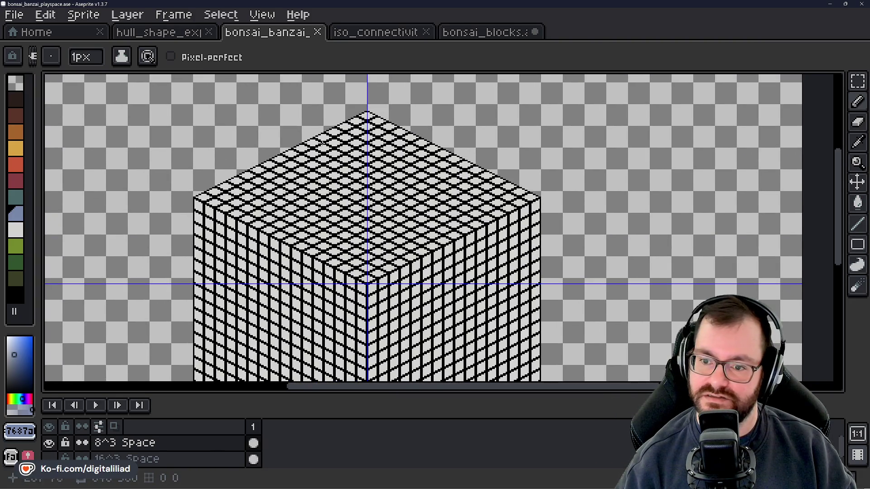
pyautogui.scroll(-4, 366, 122)
pyautogui.scroll(1, 339, 135)
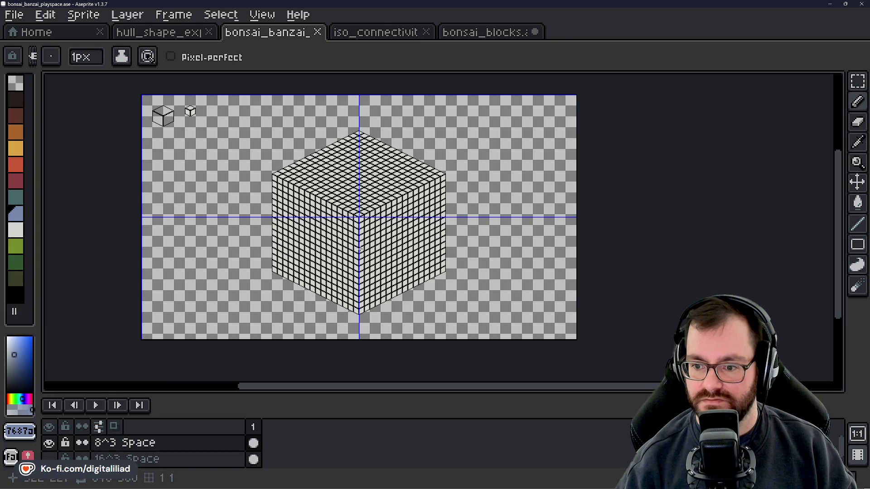
pyautogui.scroll(3, 317, 207)
pyautogui.scroll(-3, 343, 244)
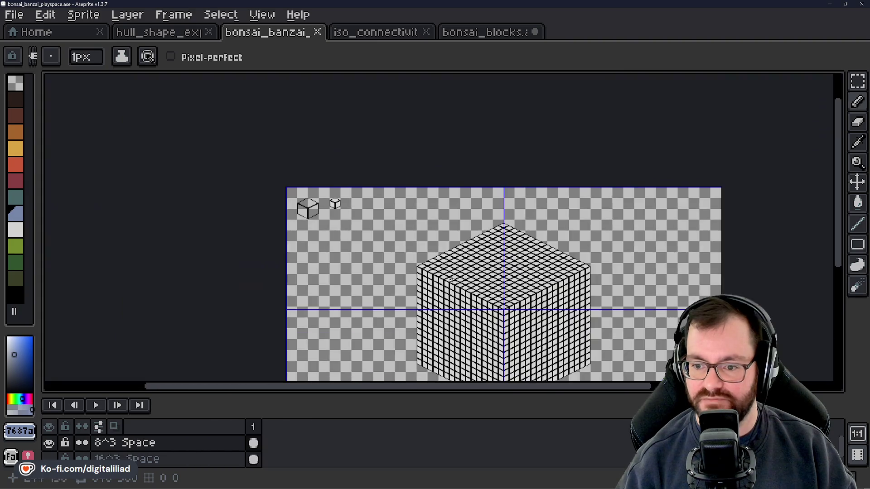
pyautogui.scroll(3, 326, 187)
pyautogui.scroll(2, 363, 233)
pyautogui.scroll(2, 353, 229)
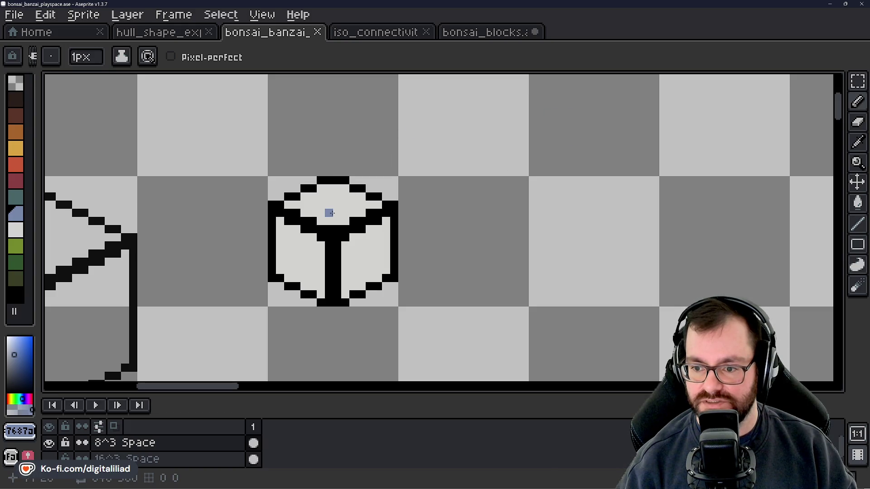
pyautogui.scroll(-2, 304, 244)
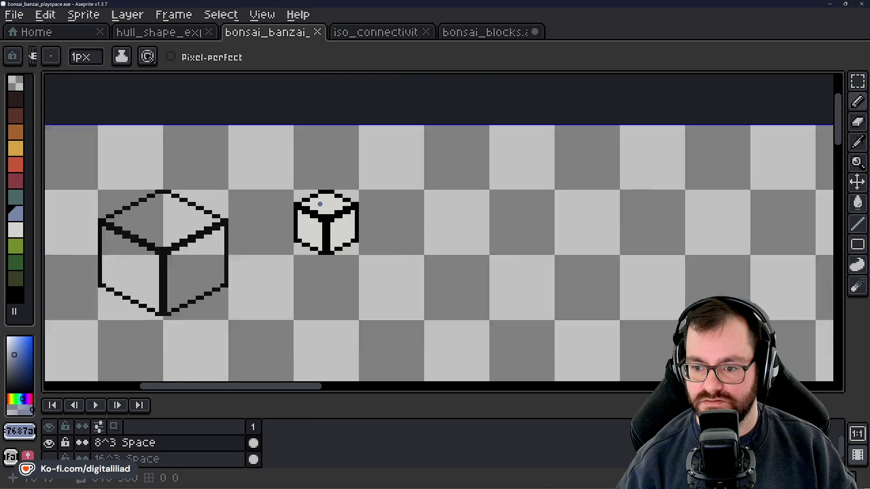
pyautogui.scroll(-2, 304, 243)
pyautogui.scroll(-2, 304, 243)
pyautogui.moveTo(407, 259); pyautogui.dragTo(362, 193)
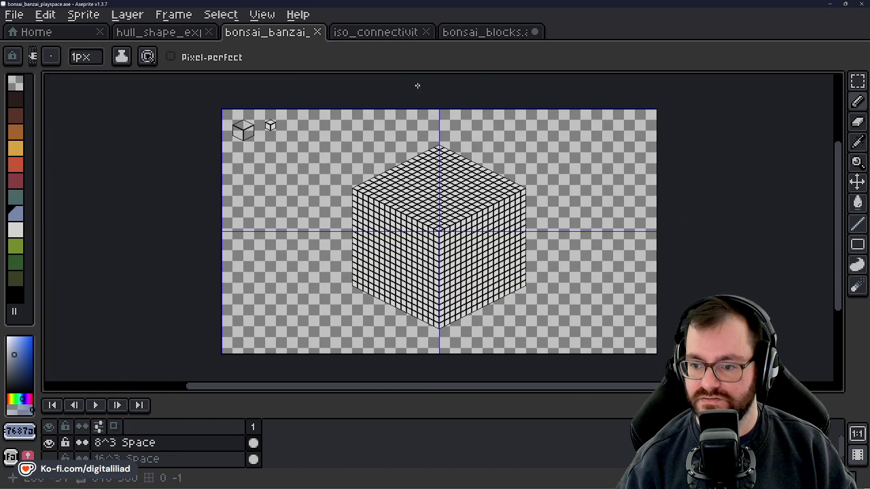
pyautogui.click(481, 32)
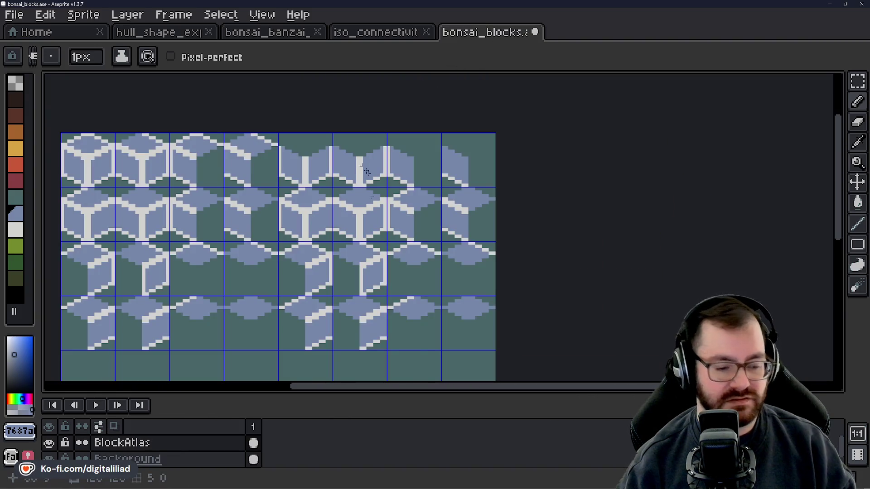
pyautogui.scroll(-1, 363, 241)
pyautogui.moveTo(377, 267)
pyautogui.mouseDown()
pyautogui.moveTo(391, 252)
pyautogui.moveTo(377, 283)
pyautogui.mouseUp()
pyautogui.scroll(1, 390, 241)
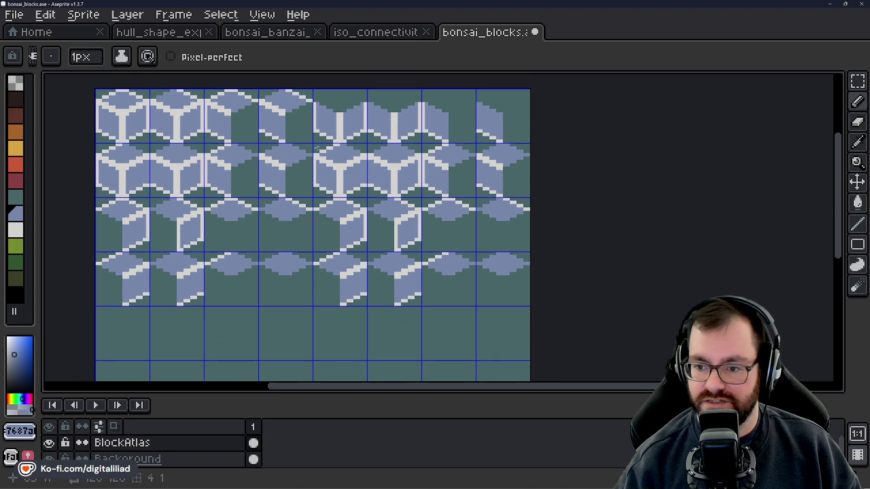
pyautogui.moveTo(295, 208); pyautogui.dragTo(369, 225)
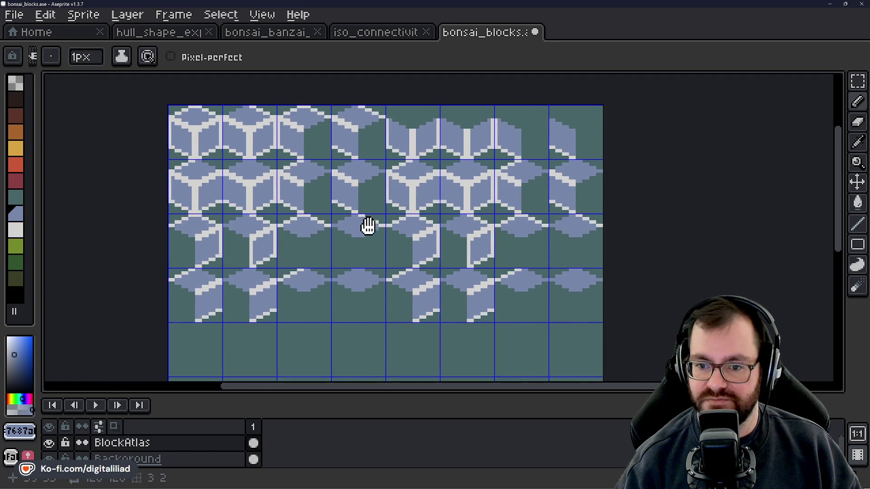
pyautogui.click(15, 164)
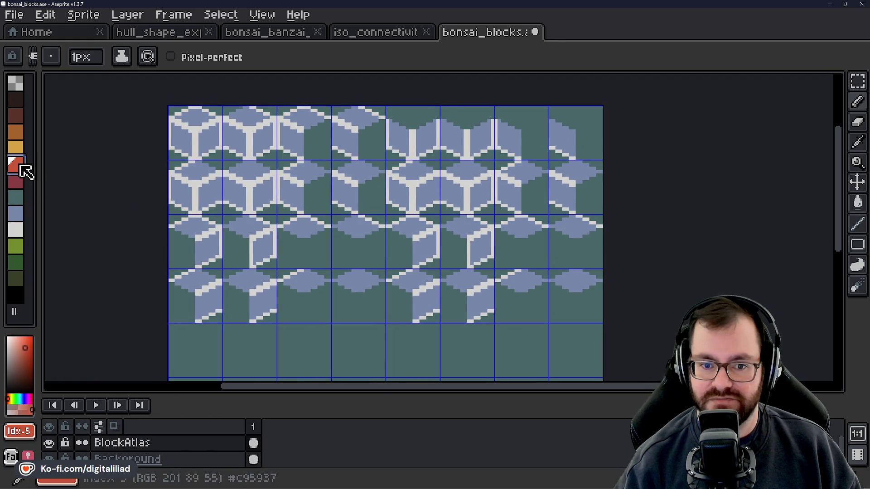
pyautogui.press('g')
pyautogui.click(182, 138)
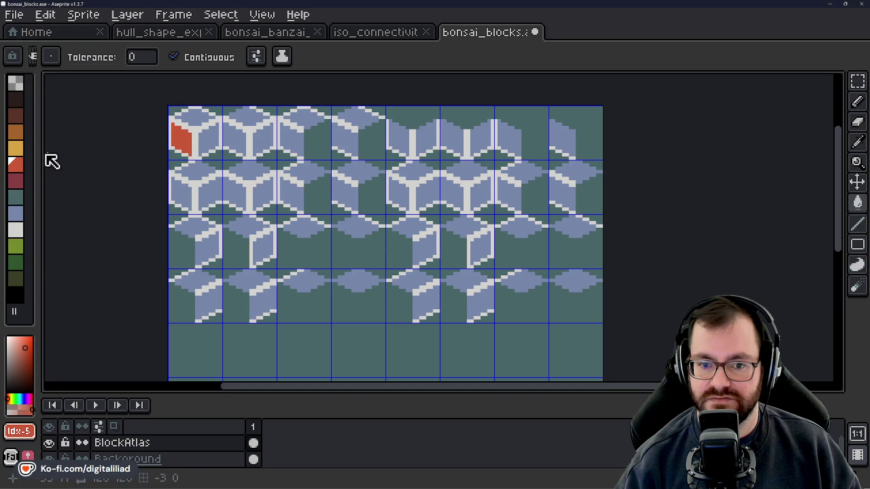
pyautogui.click(16, 148)
pyautogui.click(181, 138)
pyautogui.scroll(-2, 301, 202)
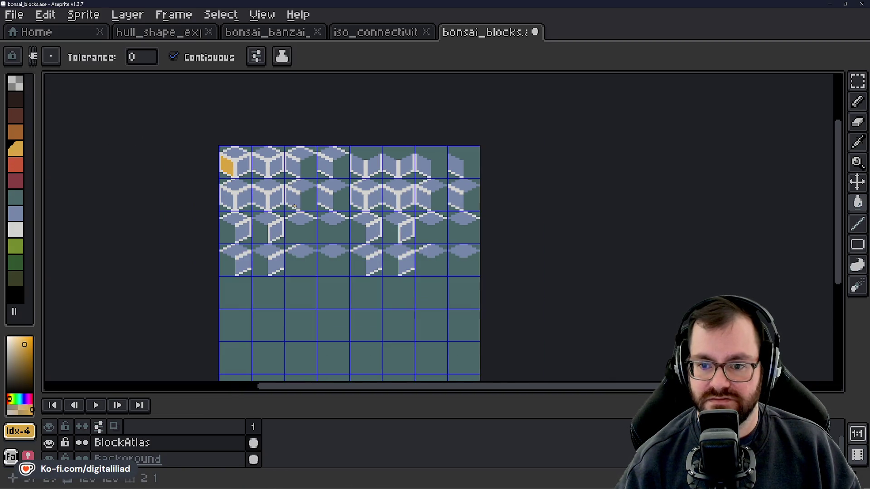
pyautogui.scroll(-1, 290, 207)
pyautogui.scroll(1, 275, 203)
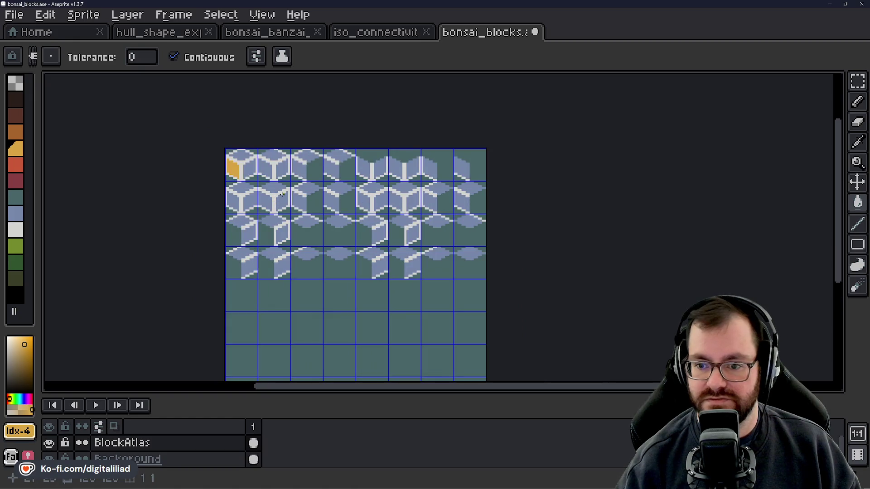
pyautogui.hotkey('ctrl', 'z')
pyautogui.hotkey('ctrl', 'z')
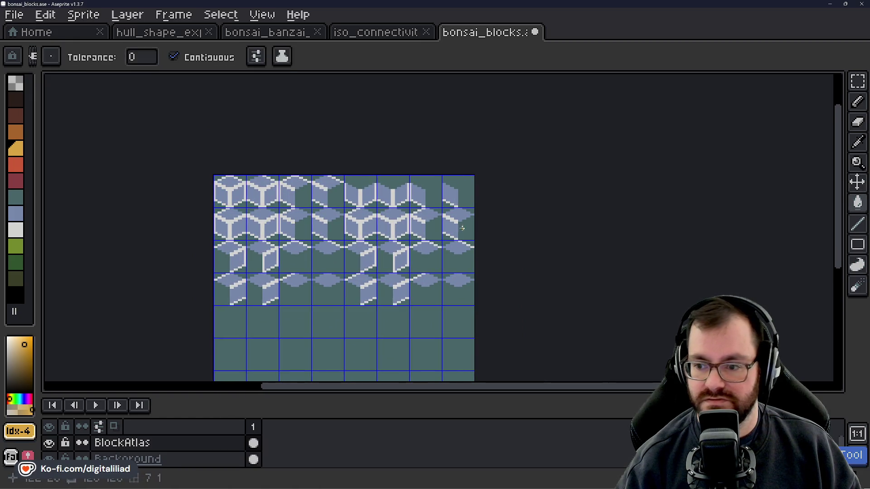
pyautogui.scroll(1, 464, 229)
pyautogui.click(552, 480)
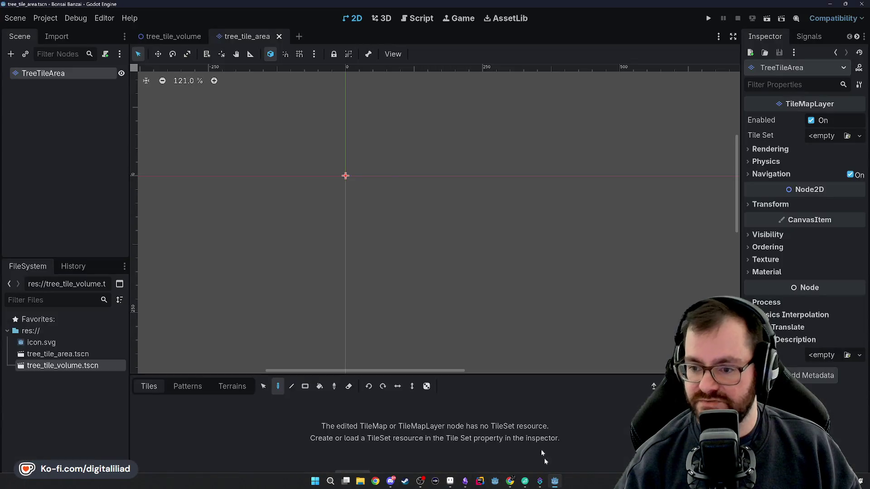
# Zoom and pan the empty tree_tile_area 2D viewport.
pyautogui.scroll(-2, 384, 195)
pyautogui.scroll(-2, 206, 166)
pyautogui.scroll(-2, 206, 166)
pyautogui.scroll(2, 350, 204)
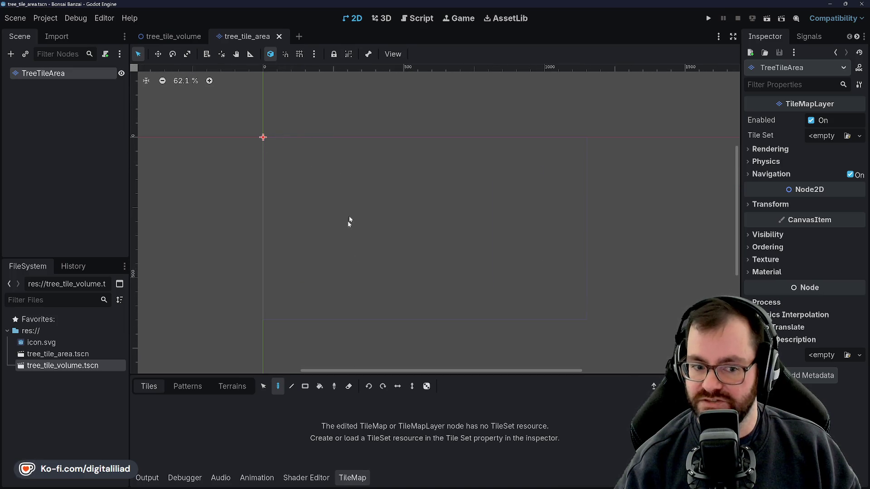
pyautogui.moveTo(358, 206); pyautogui.dragTo(372, 219)
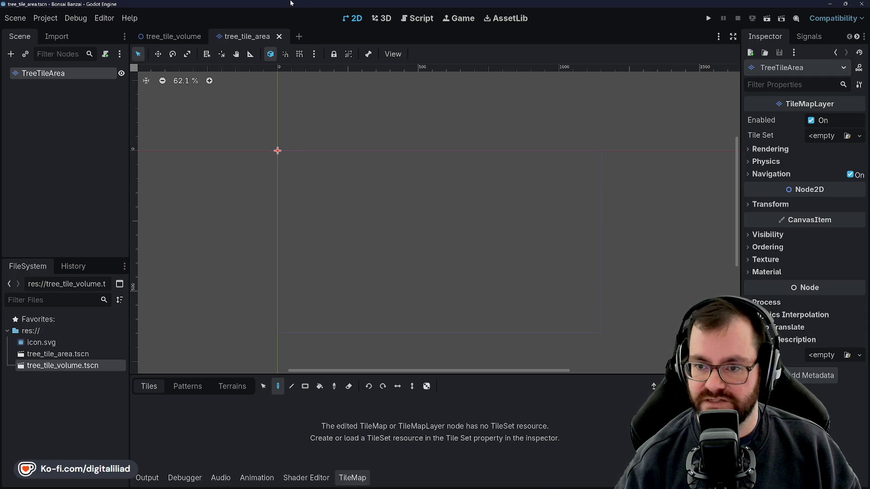
# Switch back to Aseprite with the bonsai_blocks atlas.
pyautogui.moveTo(401, 487)
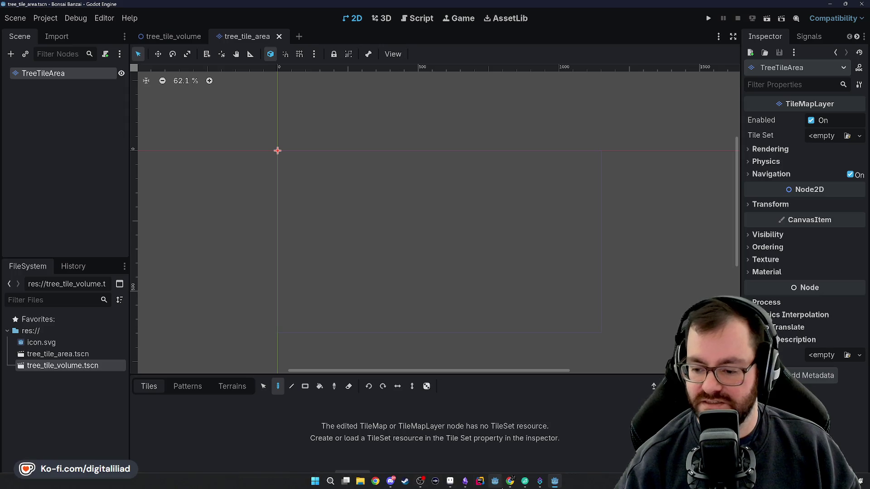
pyautogui.click(514, 481)
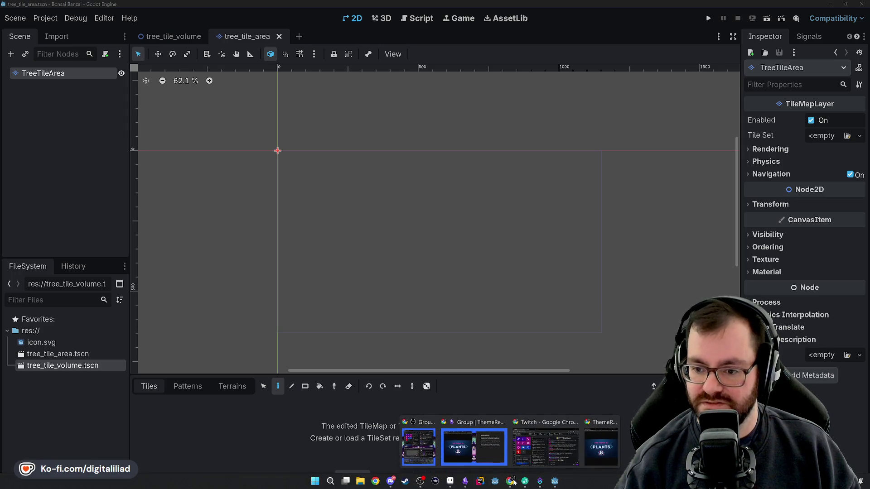
pyautogui.click(450, 483)
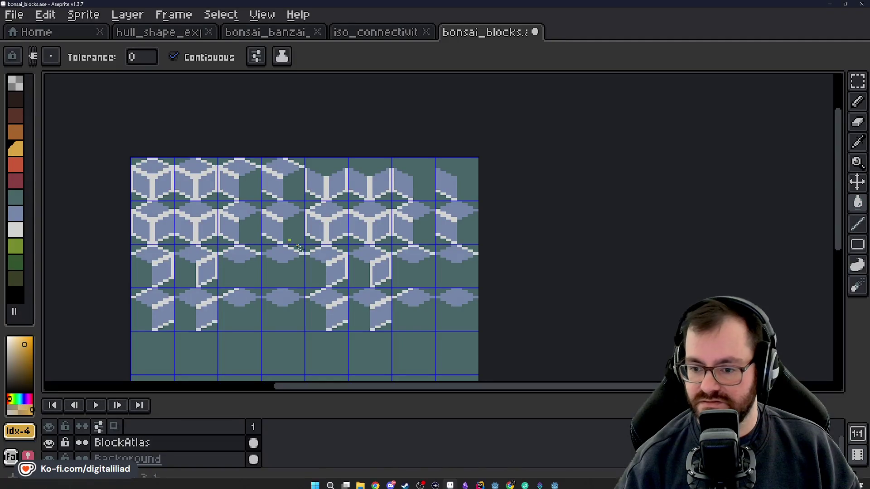
# Pick blue and recolour the grey outline steps blue with the Pencil.
pyautogui.scroll(2, 360, 194)
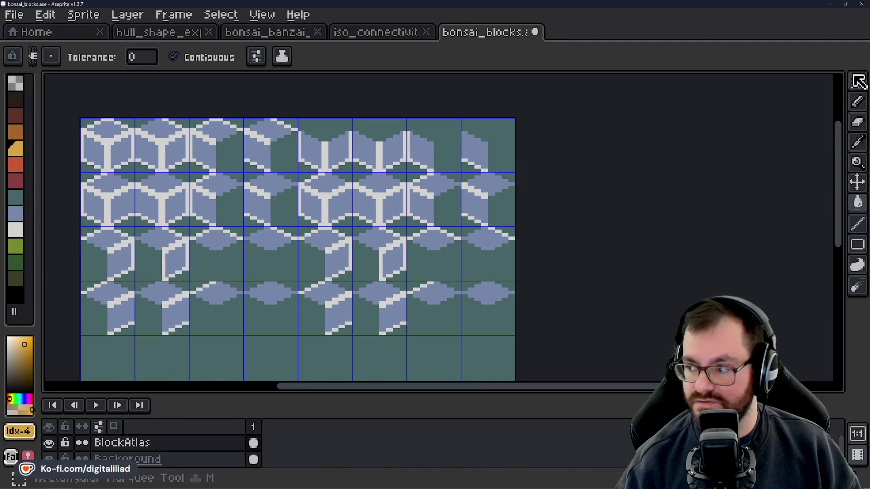
pyautogui.moveTo(857, 82); pyautogui.dragTo(817, 80)
pyautogui.scroll(1, 370, 155)
pyautogui.scroll(1, 333, 184)
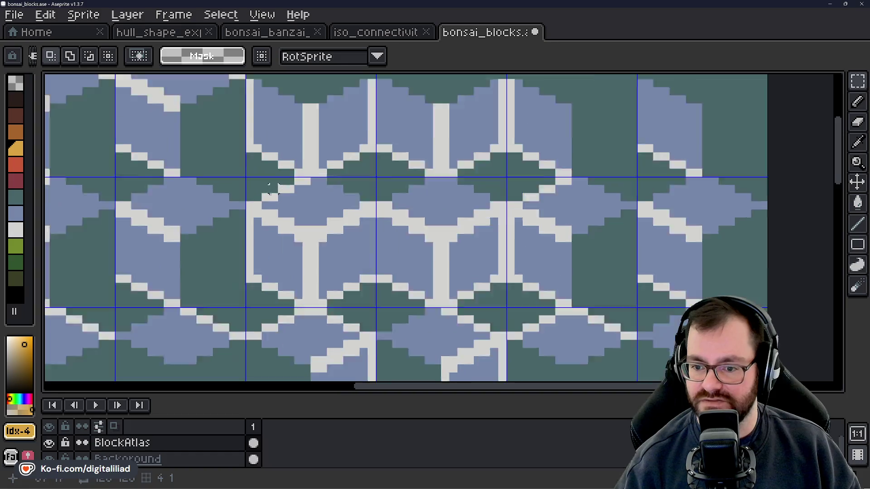
pyautogui.scroll(1, 272, 213)
pyautogui.keyDown('alt'); pyautogui.click(247, 217); pyautogui.keyUp('alt')
pyautogui.press('b')
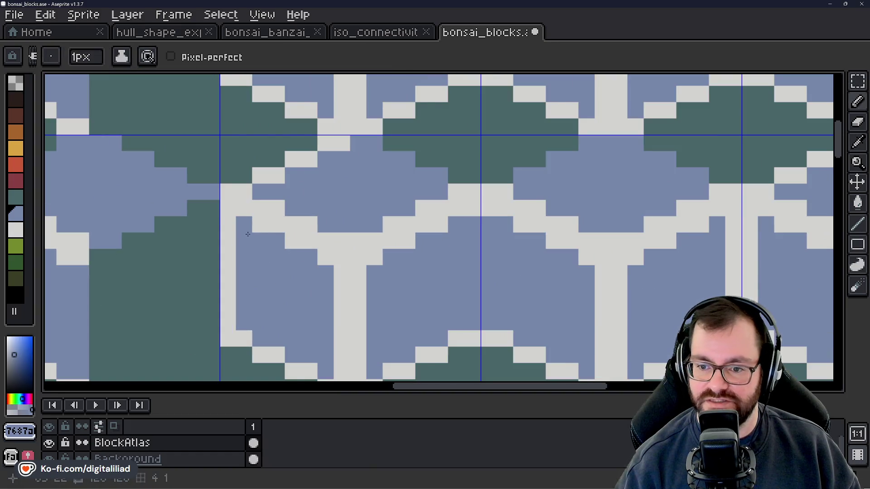
pyautogui.moveTo(248, 232)
pyautogui.mouseDown()
pyautogui.moveTo(309, 245)
pyautogui.moveTo(409, 248)
pyautogui.moveTo(471, 207)
pyautogui.mouseUp()
# Erase the grey step pixels and stray rows along the atlas's right edge to green.
pyautogui.press('e')
pyautogui.moveTo(244, 176)
pyautogui.mouseDown()
pyautogui.moveTo(228, 191)
pyautogui.moveTo(291, 206)
pyautogui.moveTo(292, 224)
pyautogui.moveTo(324, 223)
pyautogui.moveTo(342, 241)
pyautogui.moveTo(332, 240)
pyautogui.moveTo(374, 241)
pyautogui.moveTo(406, 208)
pyautogui.moveTo(440, 208)
pyautogui.moveTo(471, 192)
pyautogui.moveTo(440, 175)
pyautogui.moveTo(374, 191)
pyautogui.moveTo(291, 142)
pyautogui.moveTo(390, 157)
pyautogui.moveTo(406, 142)
pyautogui.moveTo(306, 175)
pyautogui.moveTo(342, 190)
pyautogui.moveTo(260, 175)
pyautogui.moveTo(292, 205)
pyautogui.moveTo(342, 208)
pyautogui.moveTo(324, 226)
pyautogui.moveTo(374, 224)
pyautogui.moveTo(357, 176)
pyautogui.moveTo(235, 184)
pyautogui.mouseUp()
pyautogui.moveTo(300, 185)
pyautogui.mouseDown()
pyautogui.moveTo(576, 170)
pyautogui.moveTo(529, 185)
pyautogui.moveTo(642, 184)
pyautogui.moveTo(788, 170)
pyautogui.moveTo(788, 184)
pyautogui.moveTo(125, 184)
pyautogui.mouseUp()
pyautogui.moveTo(208, 186)
pyautogui.mouseDown()
pyautogui.moveTo(403, 184)
pyautogui.moveTo(469, 170)
pyautogui.moveTo(321, 169)
pyautogui.moveTo(254, 200)
pyautogui.moveTo(290, 219)
pyautogui.moveTo(322, 219)
pyautogui.moveTo(338, 235)
pyautogui.moveTo(355, 235)
pyautogui.moveTo(322, 202)
pyautogui.moveTo(371, 232)
pyautogui.moveTo(388, 202)
pyautogui.moveTo(404, 218)
pyautogui.mouseUp()
pyautogui.moveTo(363, 243); pyautogui.dragTo(474, 251)
pyautogui.moveTo(393, 219)
pyautogui.mouseDown()
pyautogui.moveTo(537, 200)
pyautogui.moveTo(423, 186)
pyautogui.moveTo(524, 194)
pyautogui.mouseUp()
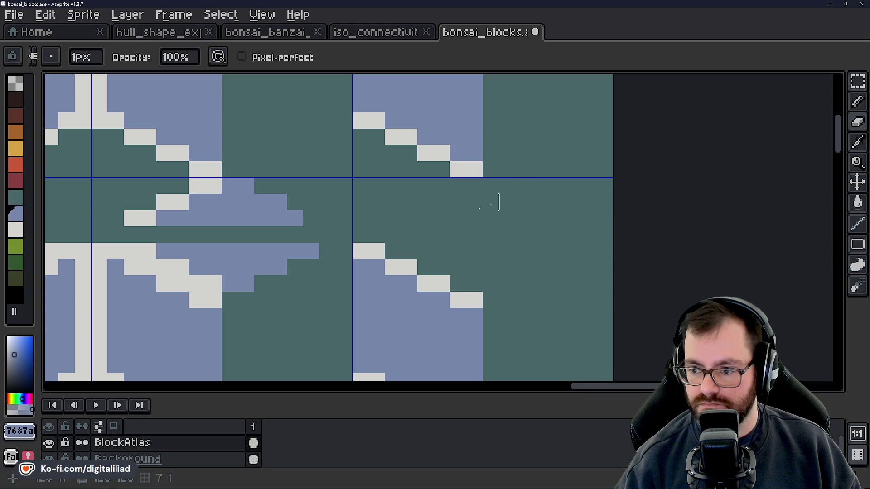
# Clear the remaining rows of stray blue and white pixels to the background.
pyautogui.moveTo(311, 267); pyautogui.dragTo(489, 243)
pyautogui.moveTo(483, 200); pyautogui.dragTo(319, 195)
pyautogui.moveTo(434, 196)
pyautogui.mouseDown()
pyautogui.moveTo(365, 179)
pyautogui.moveTo(385, 178)
pyautogui.moveTo(351, 163)
pyautogui.moveTo(466, 163)
pyautogui.mouseUp()
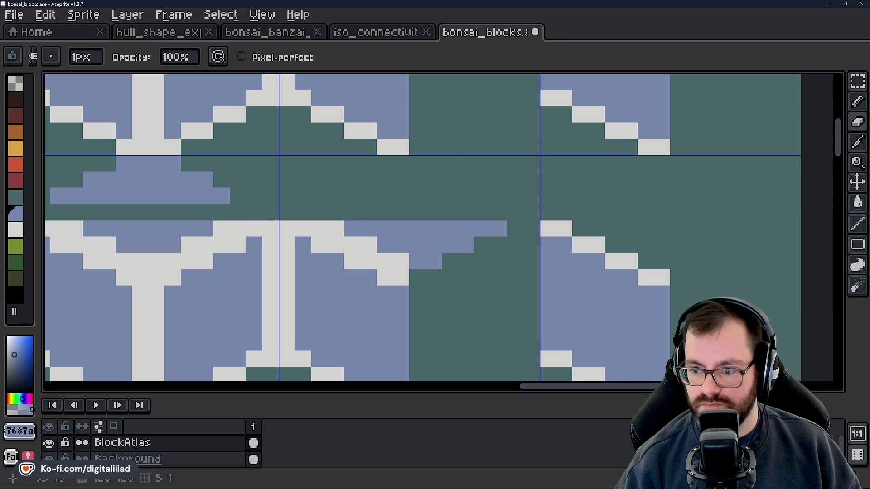
pyautogui.moveTo(254, 222); pyautogui.dragTo(216, 153)
pyautogui.moveTo(281, 161)
pyautogui.mouseDown()
pyautogui.moveTo(331, 161)
pyautogui.moveTo(330, 176)
pyautogui.moveTo(361, 177)
pyautogui.moveTo(396, 193)
pyautogui.moveTo(394, 175)
pyautogui.moveTo(444, 175)
pyautogui.moveTo(445, 161)
pyautogui.moveTo(635, 213)
pyautogui.mouseUp()
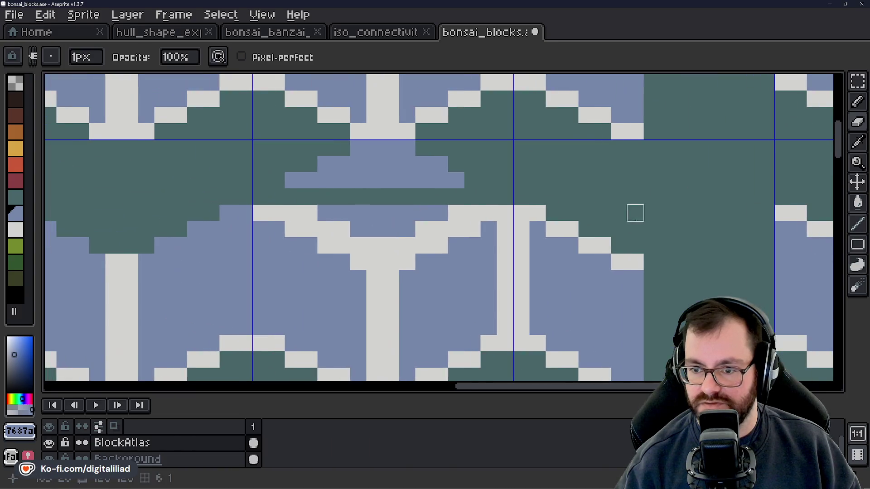
pyautogui.moveTo(291, 210)
pyautogui.mouseDown()
pyautogui.moveTo(342, 227)
pyautogui.moveTo(388, 210)
pyautogui.moveTo(373, 227)
pyautogui.moveTo(391, 245)
pyautogui.moveTo(402, 243)
pyautogui.moveTo(375, 229)
pyautogui.moveTo(423, 210)
pyautogui.moveTo(439, 230)
pyautogui.moveTo(470, 213)
pyautogui.moveTo(423, 180)
pyautogui.moveTo(390, 197)
pyautogui.moveTo(276, 180)
pyautogui.moveTo(469, 180)
pyautogui.moveTo(358, 147)
pyautogui.moveTo(406, 148)
pyautogui.mouseUp()
pyautogui.scroll(-3, 406, 164)
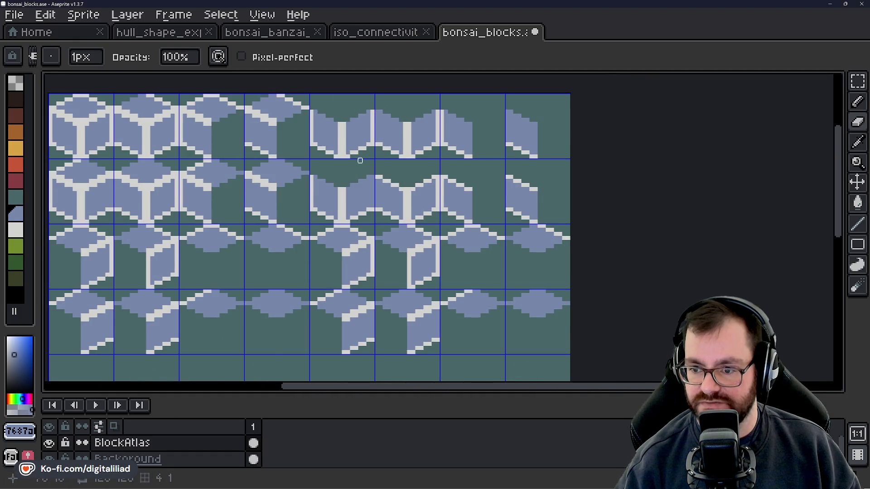
# Recolour the first block's white staircase edge pixels blue, keeping one serif white.
pyautogui.scroll(3, 360, 160)
pyautogui.keyDown('alt'); pyautogui.click(179, 196); pyautogui.keyUp('alt')
pyautogui.click(163, 161)
pyautogui.hotkey('ctrl', 'z')
pyautogui.click(190, 177)
pyautogui.click(207, 177)
pyautogui.click(223, 192)
pyautogui.click(239, 192)
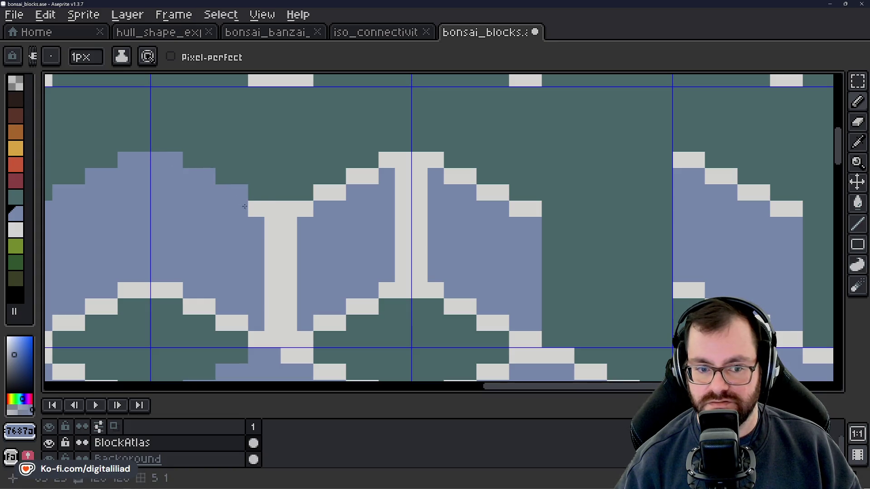
pyautogui.click(256, 209)
pyautogui.click(272, 209)
pyautogui.rightClick(269, 214)
# Recolour the next staircase edge and the left I-beam serif blue.
pyautogui.click(304, 209)
pyautogui.click(321, 193)
pyautogui.click(337, 192)
pyautogui.click(354, 177)
pyautogui.click(370, 176)
pyautogui.click(386, 160)
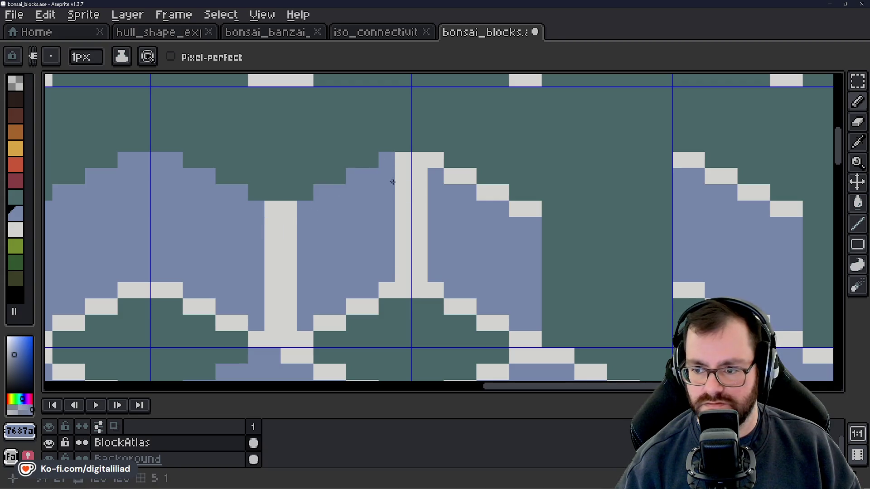
# Paint the right I-beam serif and the remaining white staircase pixels blue.
pyautogui.moveTo(453, 164); pyautogui.dragTo(328, 180)
pyautogui.click(310, 176)
pyautogui.click(359, 208)
pyautogui.click(359, 192)
pyautogui.click(343, 191)
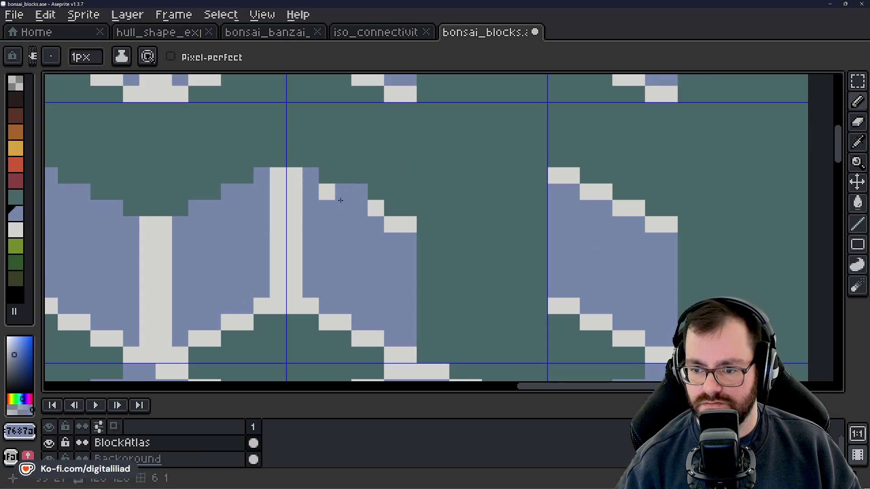
pyautogui.hotkey('ctrl', 'z')
pyautogui.click(360, 207)
pyautogui.click(376, 207)
pyautogui.click(392, 224)
pyautogui.click(409, 224)
# Recolour the right block's white top edge pixels blue.
pyautogui.moveTo(490, 241); pyautogui.dragTo(353, 223)
pyautogui.click(418, 164)
pyautogui.click(436, 158)
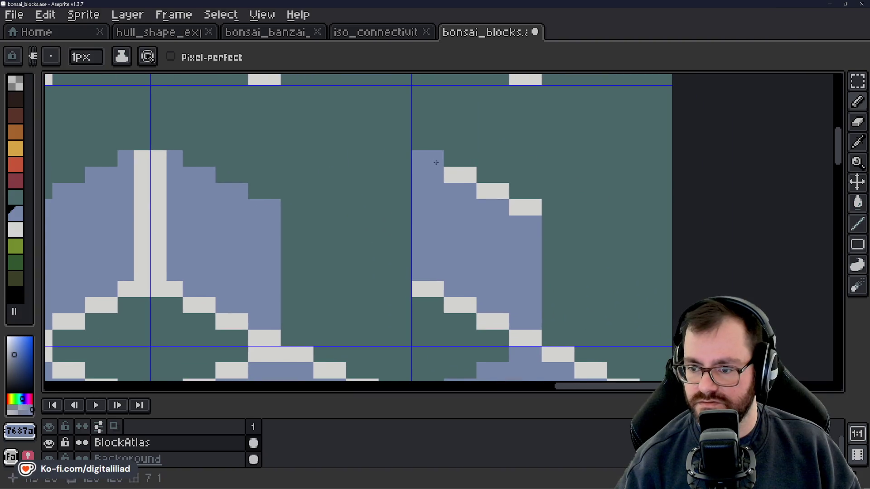
pyautogui.click(452, 175)
pyautogui.click(468, 175)
pyautogui.click(484, 191)
pyautogui.click(500, 191)
pyautogui.click(517, 207)
pyautogui.click(533, 207)
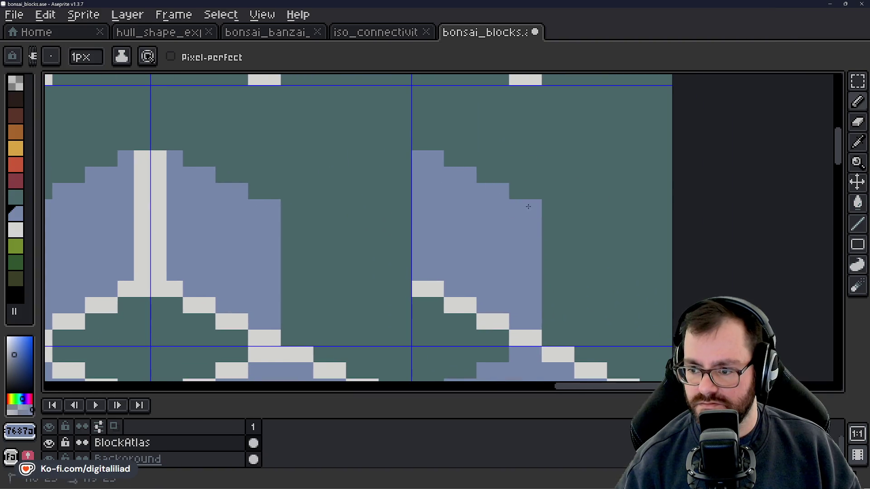
pyautogui.click(517, 191)
# Paint over an edge line with the teal background.
pyautogui.scroll(-2, 496, 201)
pyautogui.scroll(-1, 494, 204)
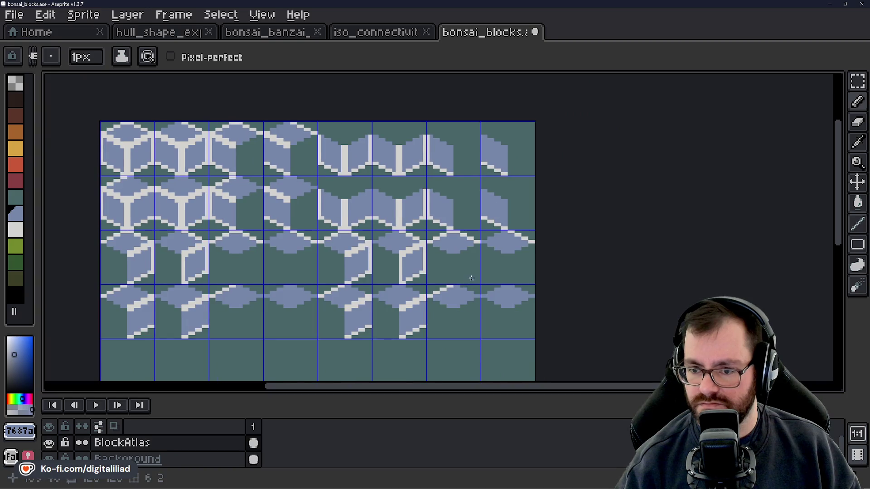
pyautogui.scroll(4, 311, 209)
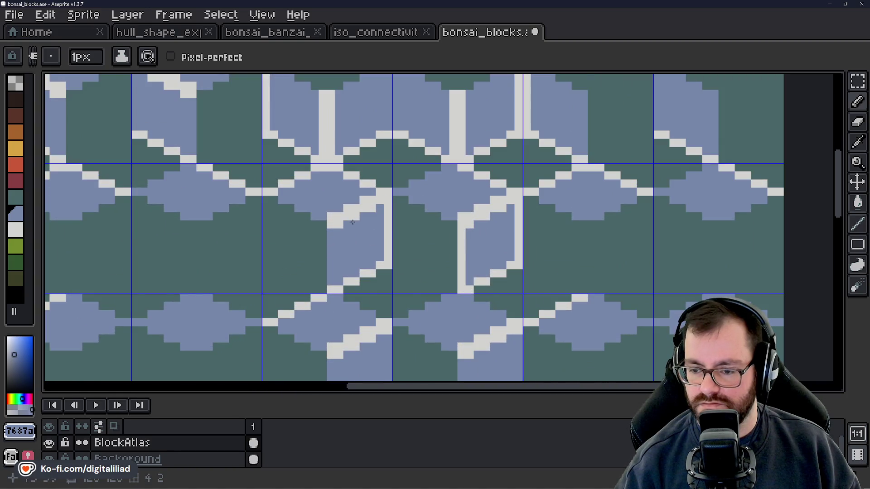
pyautogui.scroll(2, 350, 227)
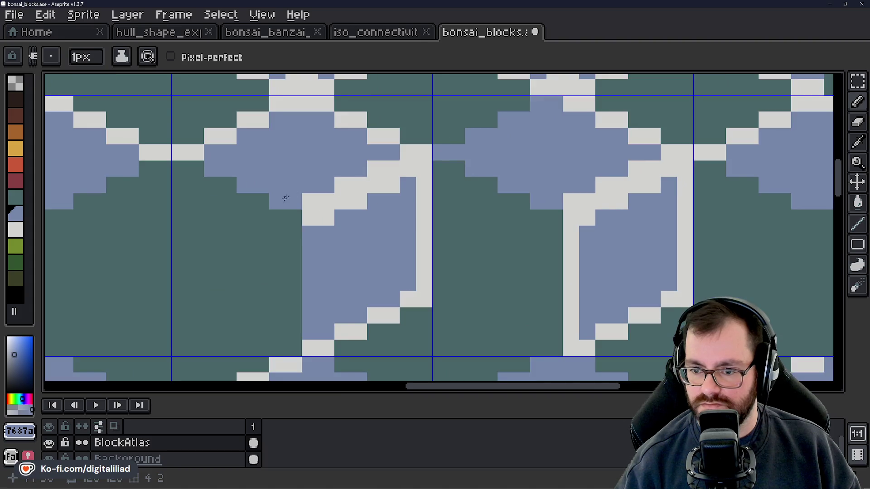
pyautogui.moveTo(255, 201)
pyautogui.mouseDown()
pyautogui.moveTo(327, 201)
pyautogui.moveTo(424, 153)
pyautogui.moveTo(326, 185)
pyautogui.moveTo(294, 135)
pyautogui.moveTo(358, 119)
pyautogui.moveTo(391, 136)
pyautogui.mouseUp()
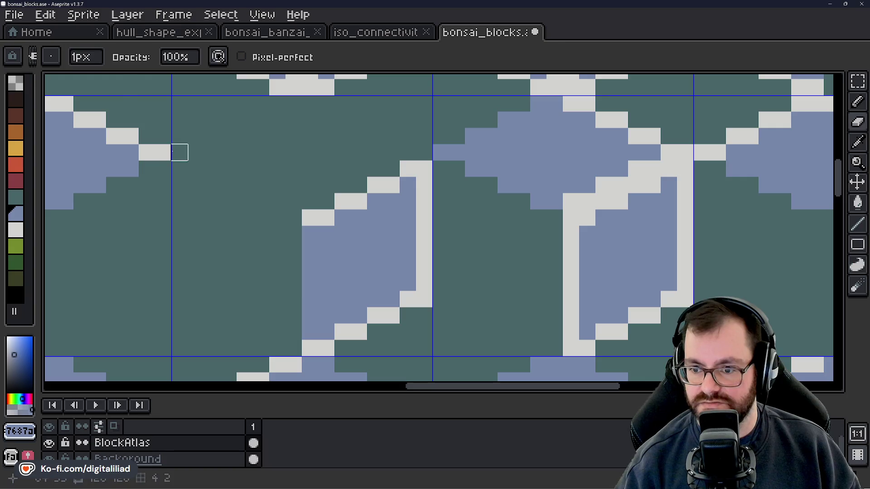
# With a 2px brush, paint teal over the diamond tiles' lower-left white and blue edges.
pyautogui.click(89, 63)
pyautogui.click(84, 75)
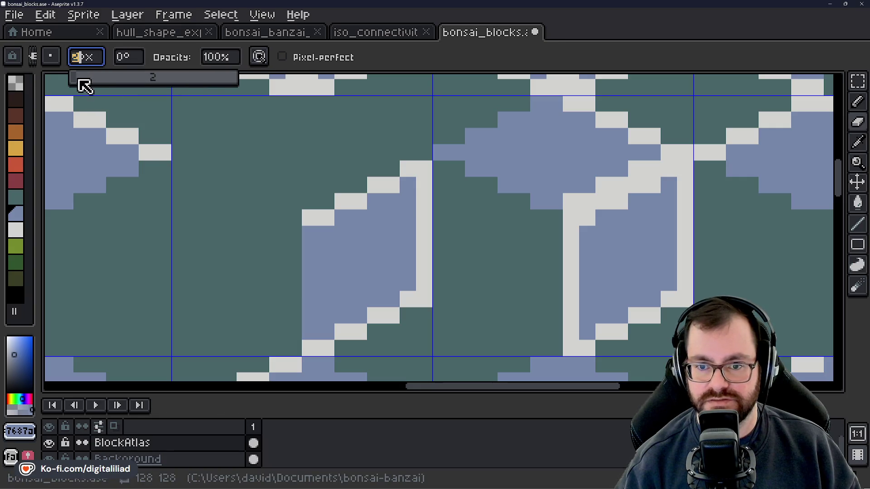
pyautogui.moveTo(405, 207); pyautogui.dragTo(231, 238)
pyautogui.moveTo(268, 175)
pyautogui.mouseDown()
pyautogui.moveTo(351, 224)
pyautogui.moveTo(422, 197)
pyautogui.mouseUp()
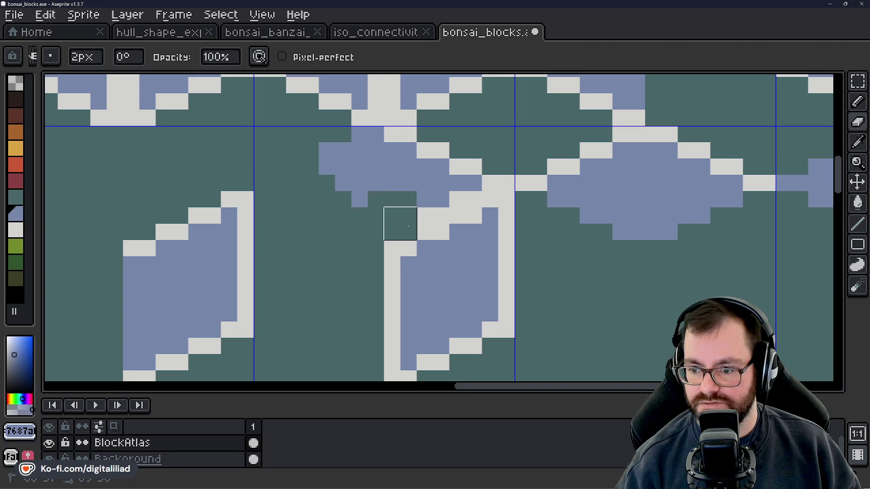
pyautogui.moveTo(421, 197)
pyautogui.mouseDown()
pyautogui.moveTo(471, 172)
pyautogui.moveTo(389, 174)
pyautogui.moveTo(52, 234)
pyautogui.mouseUp()
pyautogui.click(362, 204)
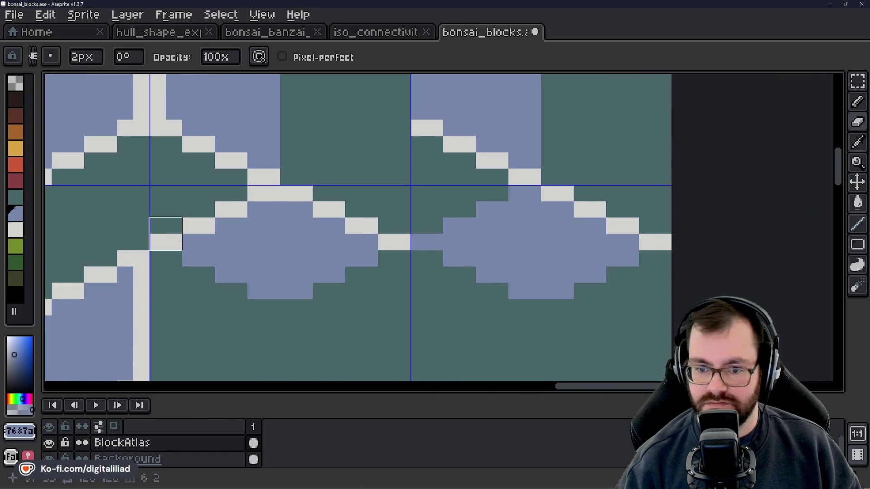
pyautogui.moveTo(177, 241); pyautogui.dragTo(220, 262)
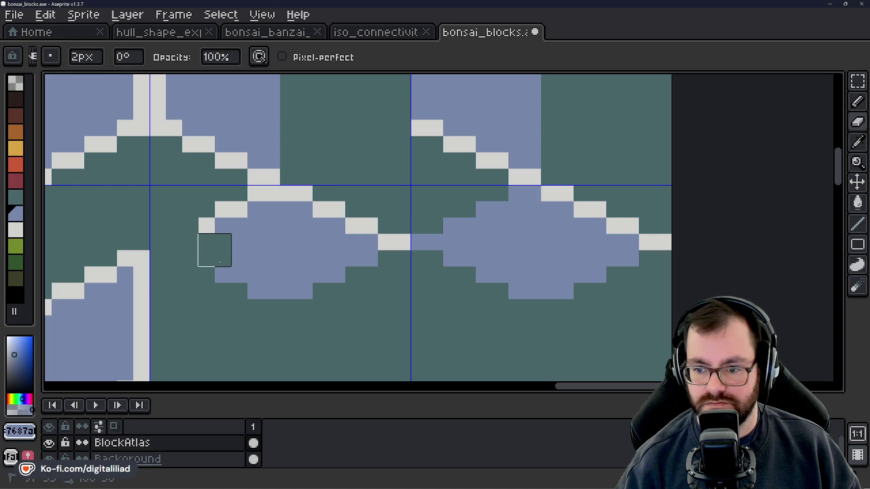
# Paint teal over the white diagonal edge and a lone blue pixel.
pyautogui.scroll(-4, 215, 250)
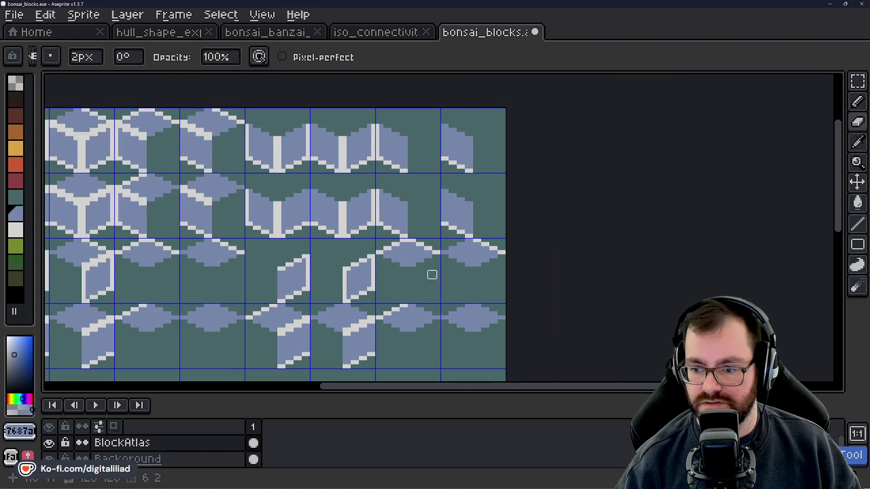
pyautogui.moveTo(431, 272); pyautogui.dragTo(427, 249)
pyautogui.scroll(3, 423, 245)
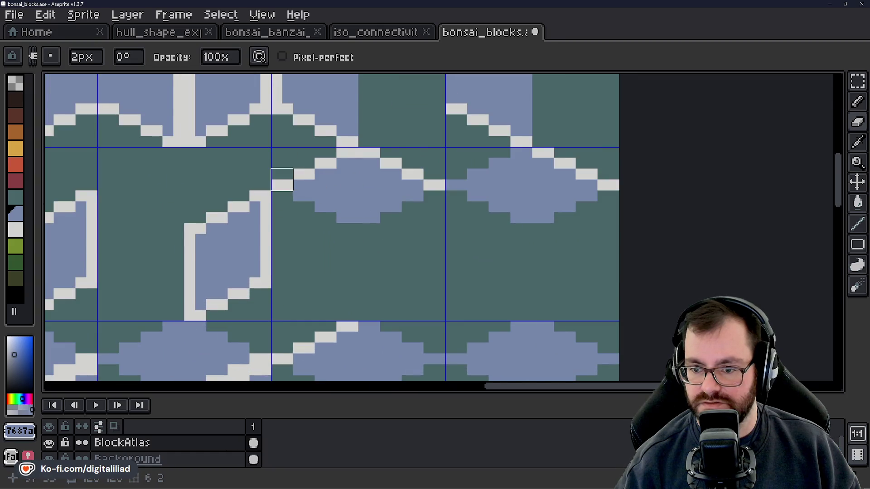
pyautogui.moveTo(336, 169)
pyautogui.mouseDown()
pyautogui.moveTo(619, 201)
pyautogui.moveTo(336, 190)
pyautogui.moveTo(434, 201)
pyautogui.mouseUp()
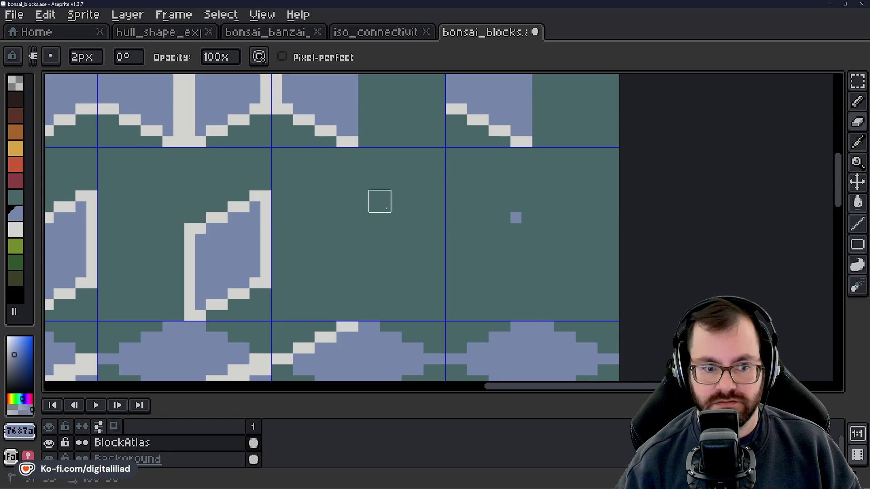
pyautogui.click(515, 218)
pyautogui.moveTo(424, 277); pyautogui.dragTo(484, 192)
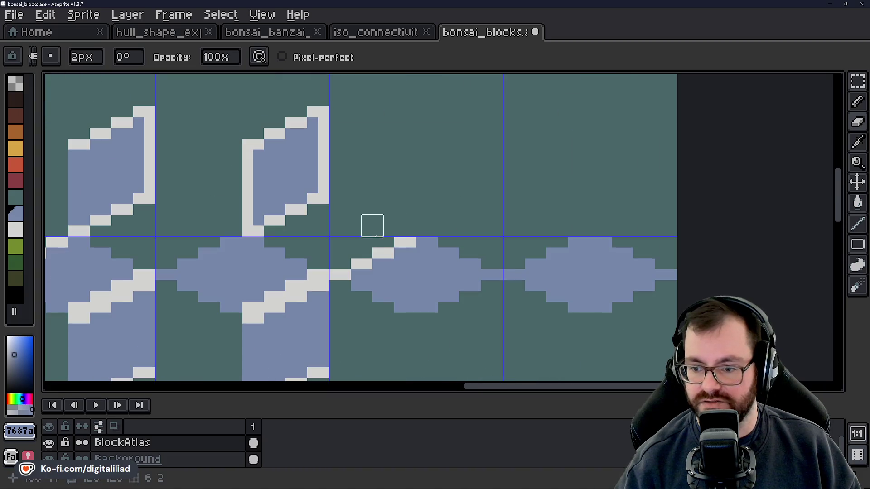
pyautogui.moveTo(408, 488)
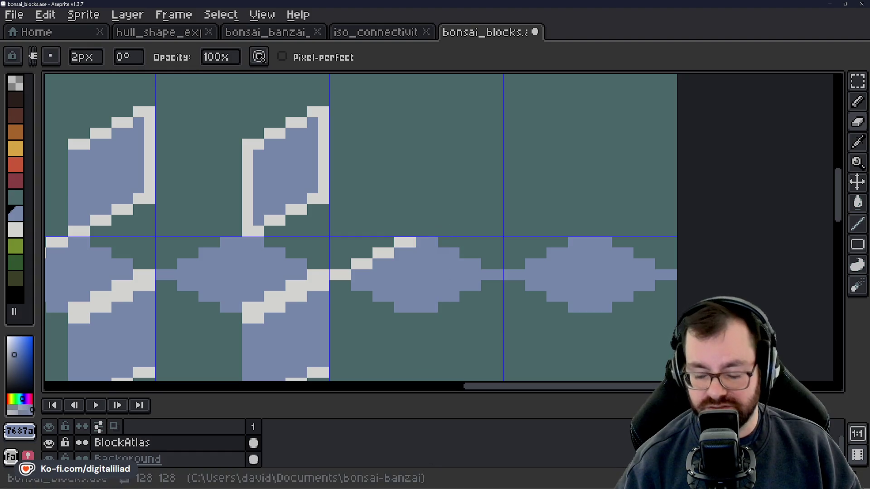
# Review the Bonsai Banzai note in Obsidian, then return to Aseprite.
pyautogui.moveTo(511, 484)
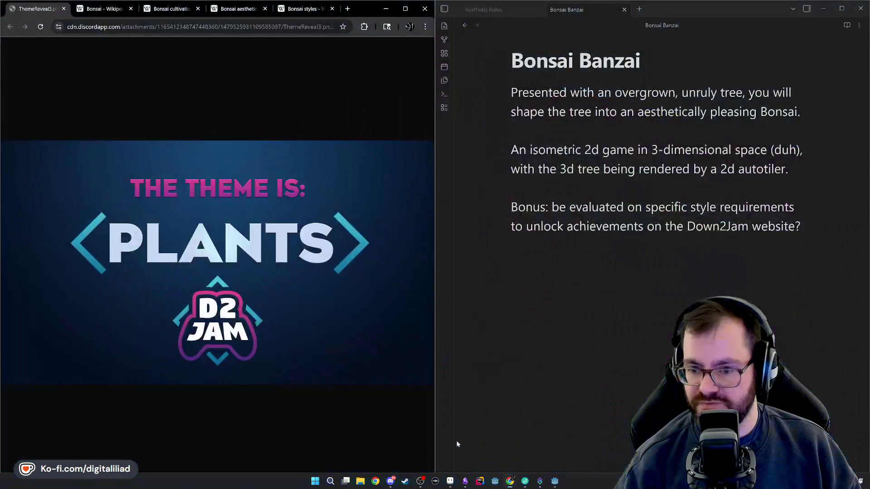
pyautogui.click(456, 442)
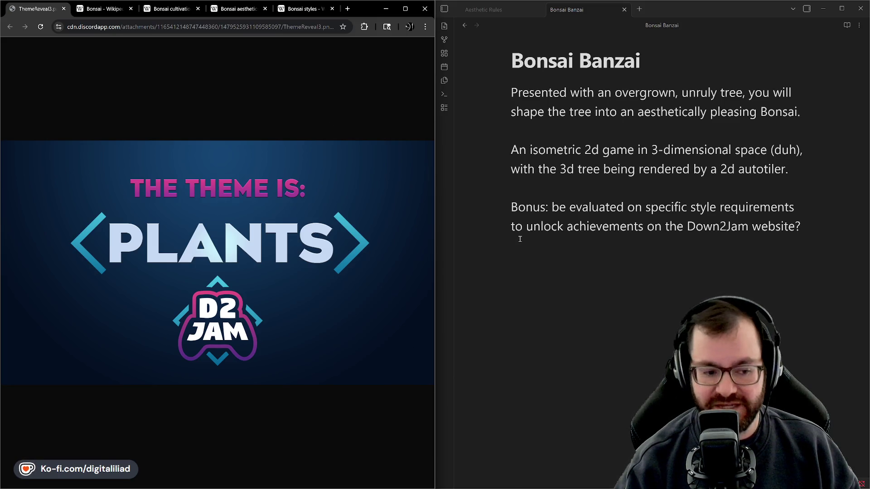
pyautogui.moveTo(513, 482)
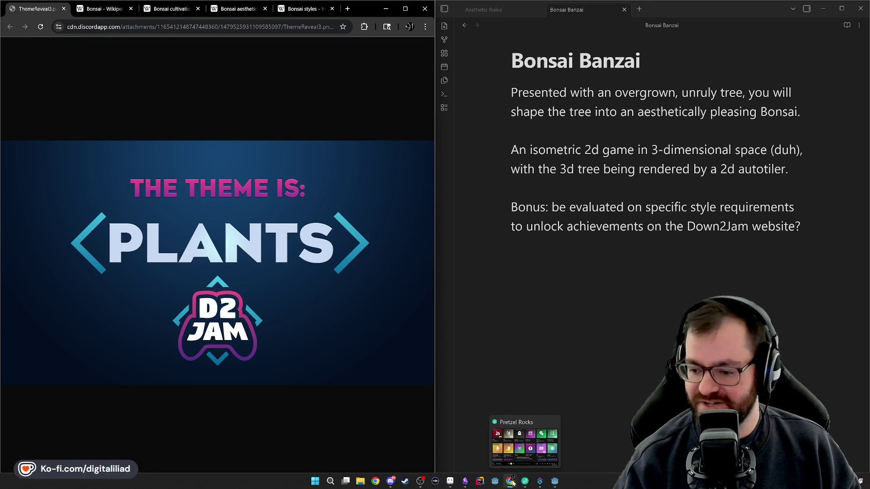
pyautogui.moveTo(556, 484)
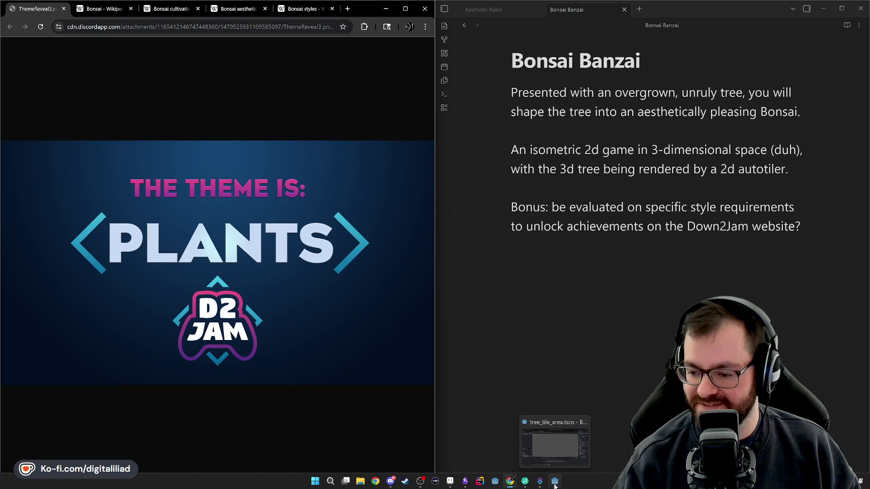
pyautogui.click(449, 482)
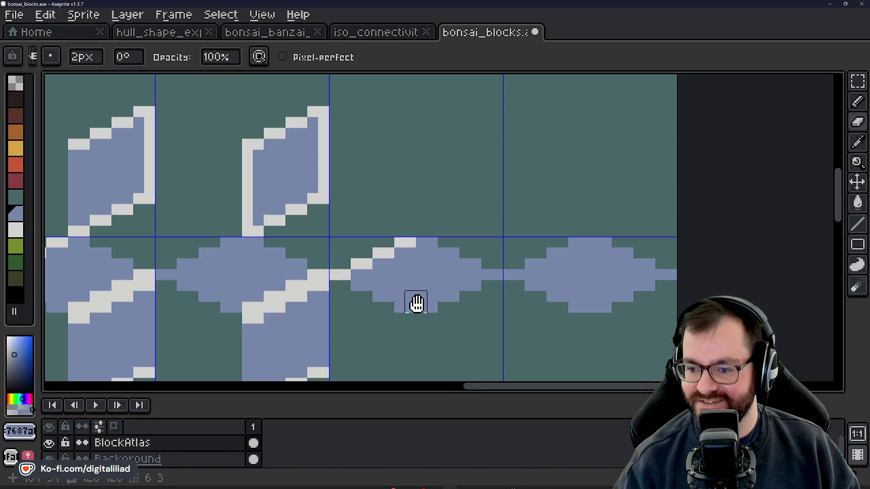
# Paint over the third tile's edge and diamond.
pyautogui.scroll(-3, 415, 302)
pyautogui.scroll(-2, 406, 258)
pyautogui.scroll(-2, 404, 261)
pyautogui.scroll(2, 417, 279)
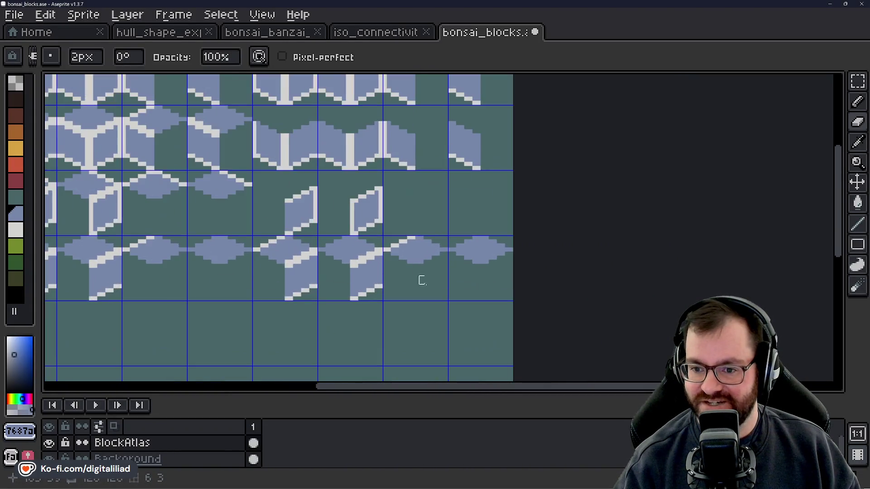
pyautogui.scroll(2, 417, 279)
pyautogui.scroll(1, 412, 238)
pyautogui.moveTo(314, 238)
pyautogui.mouseDown()
pyautogui.moveTo(303, 237)
pyautogui.moveTo(313, 291)
pyautogui.moveTo(379, 276)
pyautogui.moveTo(433, 227)
pyautogui.moveTo(476, 249)
pyautogui.moveTo(566, 222)
pyautogui.moveTo(640, 162)
pyautogui.moveTo(518, 291)
pyautogui.moveTo(597, 227)
pyautogui.mouseUp()
# Switch to rectangular selection and save bonsai_blocks.ase.
pyautogui.scroll(-3, 559, 252)
pyautogui.moveTo(533, 255); pyautogui.dragTo(576, 303)
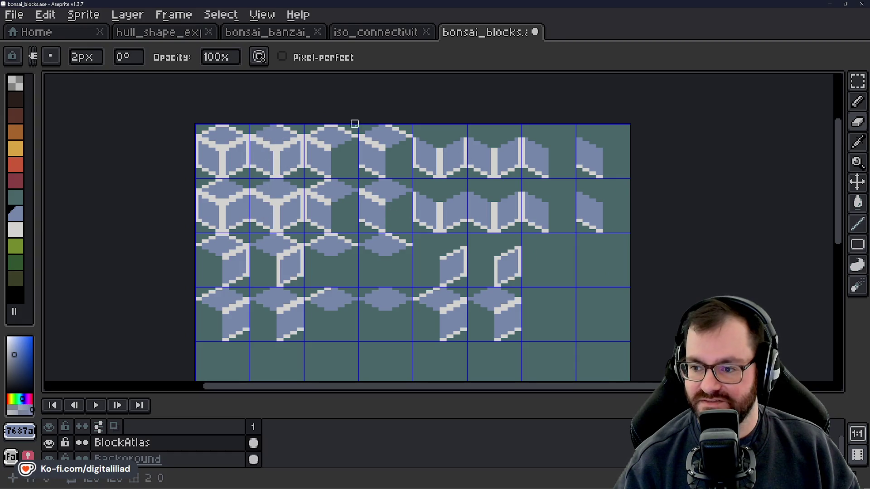
pyautogui.scroll(-3, 388, 285)
pyautogui.scroll(1, 384, 290)
pyautogui.hscroll(-1, 383, 304)
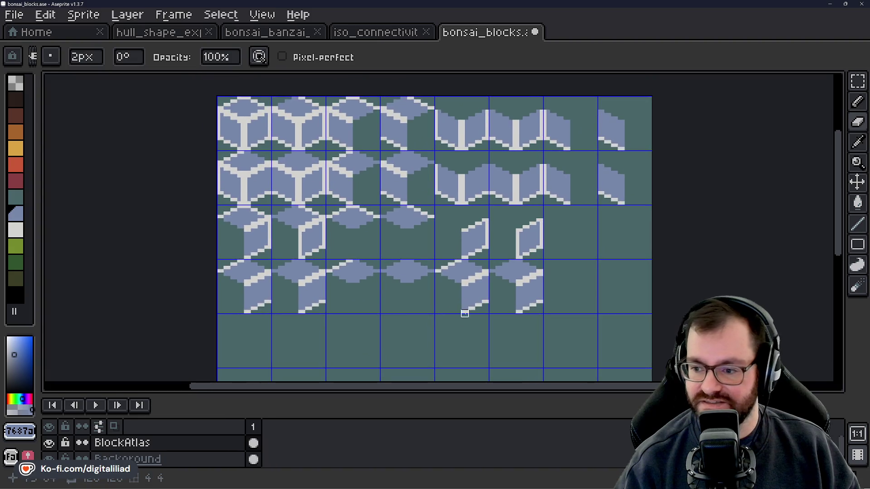
pyautogui.scroll(-2, 469, 299)
pyautogui.scroll(3, 499, 252)
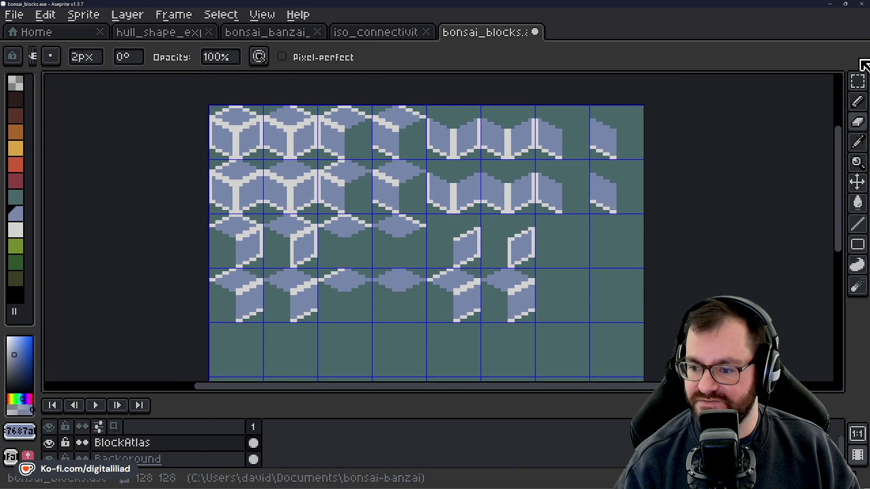
pyautogui.click(858, 81)
pyautogui.hotkey('ctrl', 's')
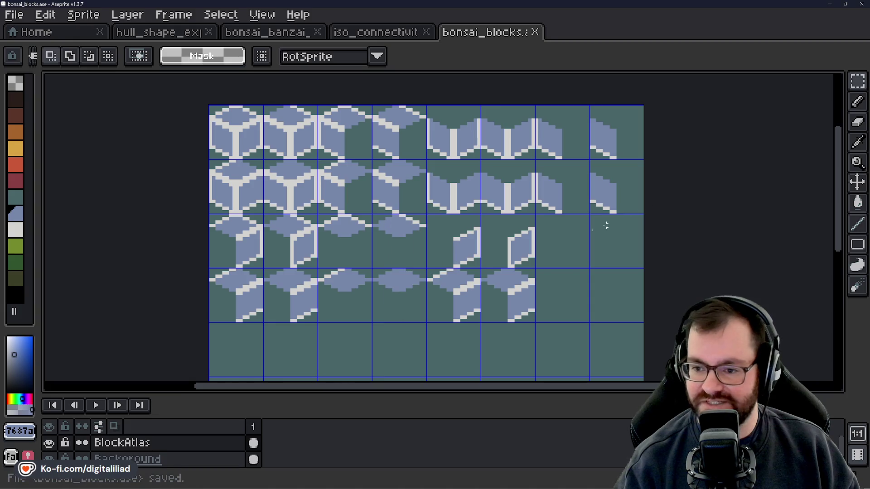
pyautogui.scroll(-3, 490, 235)
pyautogui.hscroll(-3, 317, 181)
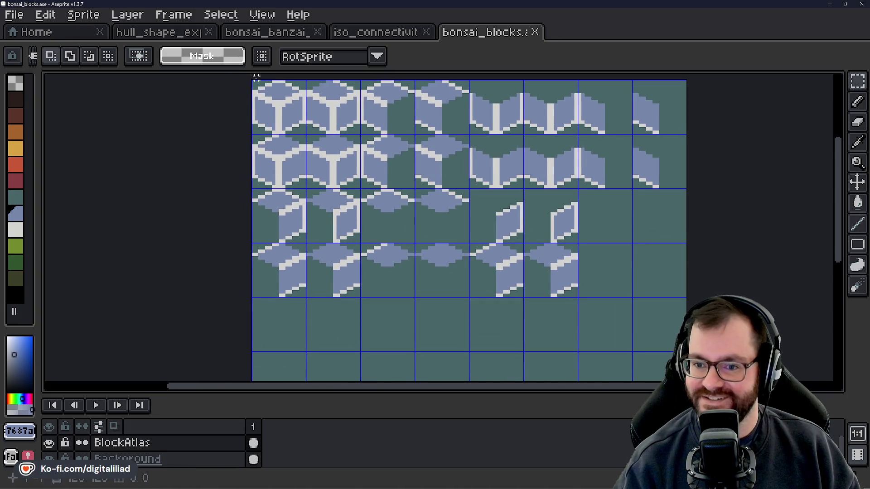
# Select the left four tile columns and drop a copy into the empty rows below.
pyautogui.moveTo(269, 98); pyautogui.dragTo(443, 270)
pyautogui.scroll(-4, 437, 286)
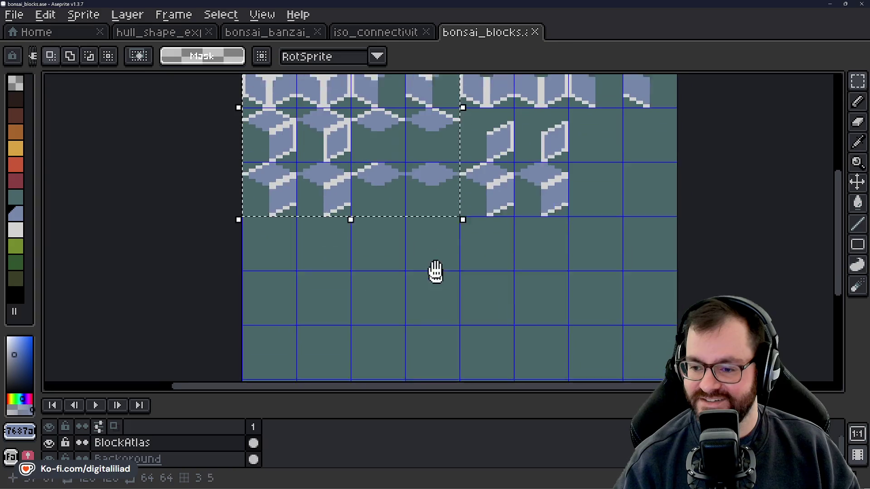
pyautogui.scroll(-2, 416, 272)
pyautogui.moveTo(407, 213); pyautogui.dragTo(405, 323)
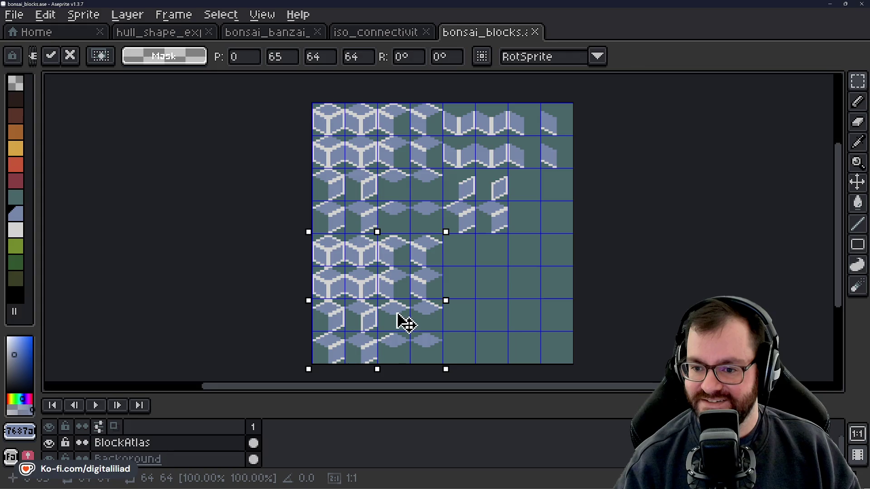
pyautogui.click(505, 284)
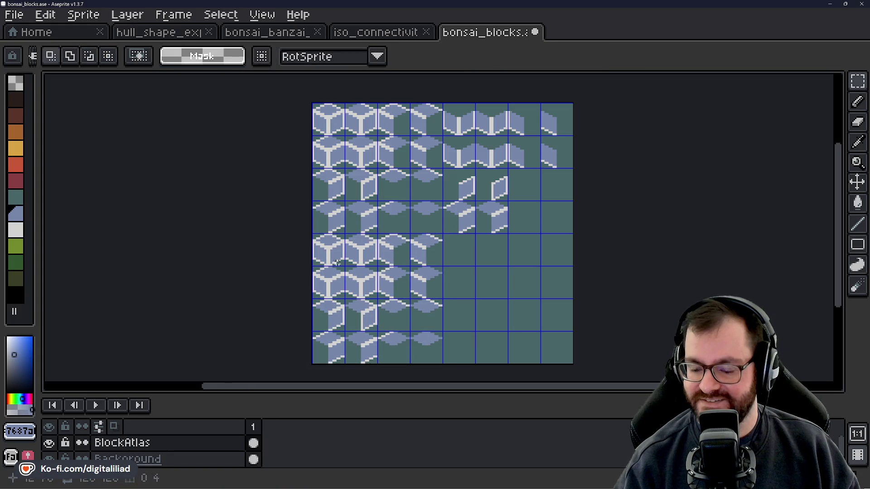
# Copy one full cube into the empty cell at row 6, column 6.
pyautogui.scroll(2, 326, 258)
pyautogui.scroll(-1, 326, 258)
pyautogui.scroll(-1, 326, 259)
pyautogui.scroll(2, 495, 254)
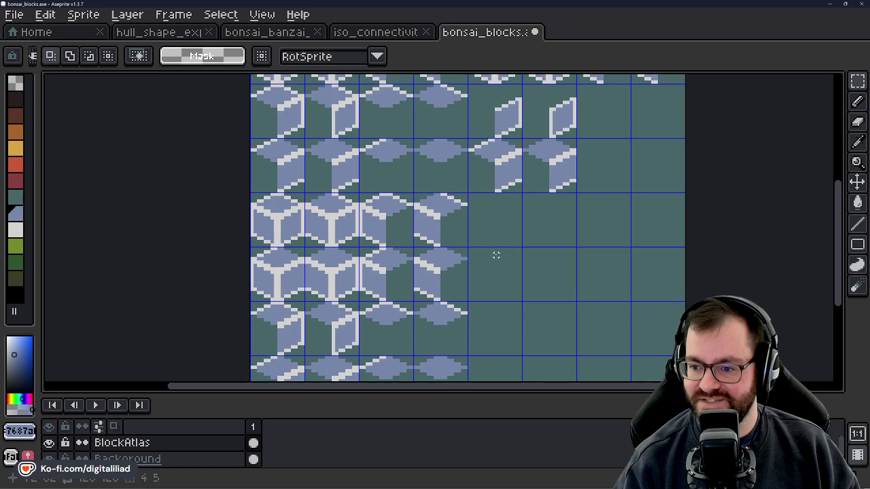
pyautogui.scroll(-1, 288, 214)
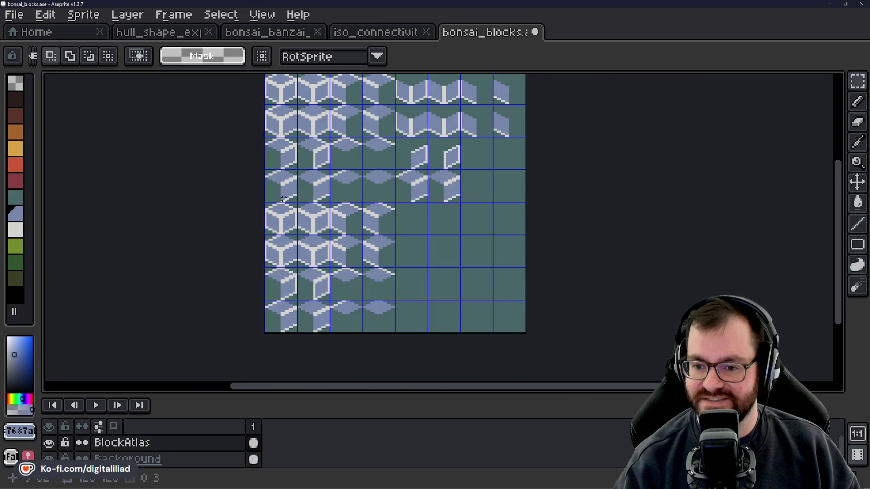
pyautogui.moveTo(265, 202)
pyautogui.mouseDown()
pyautogui.moveTo(297, 236)
pyautogui.moveTo(462, 251)
pyautogui.moveTo(452, 256)
pyautogui.mouseUp()
pyautogui.press('Return')
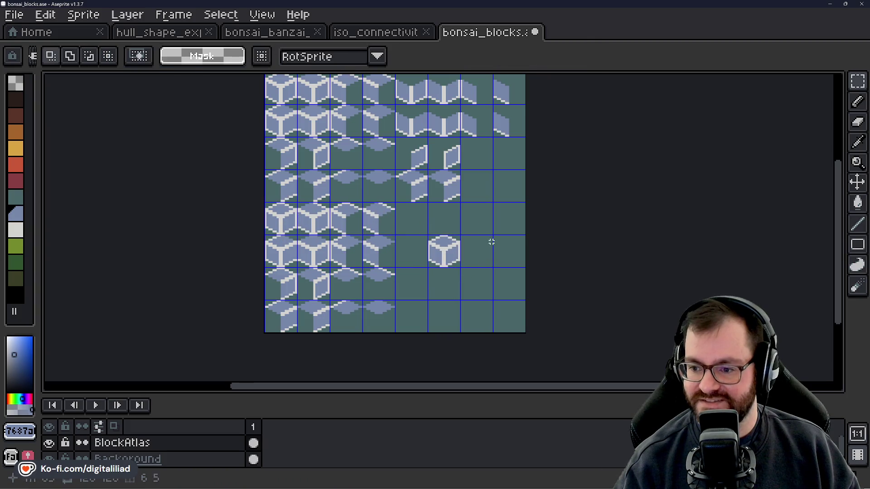
pyautogui.moveTo(452, 217); pyautogui.dragTo(462, 243)
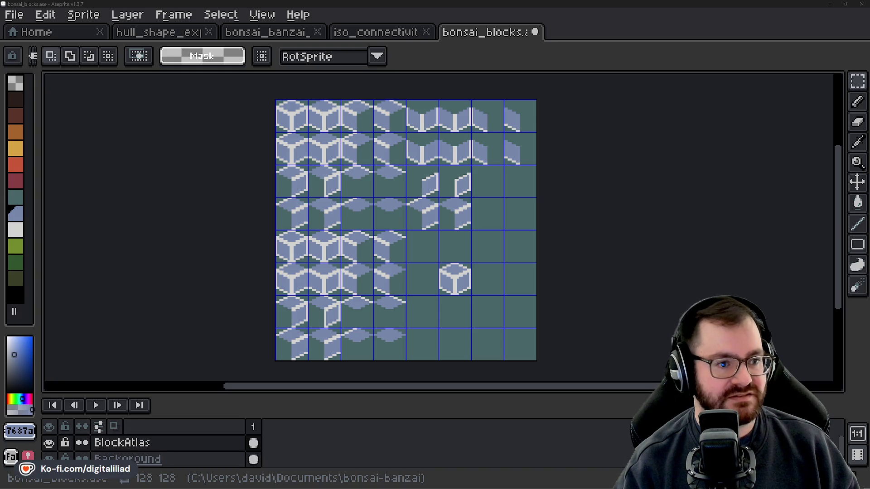
pyautogui.hotkey('alt', 'Tab')
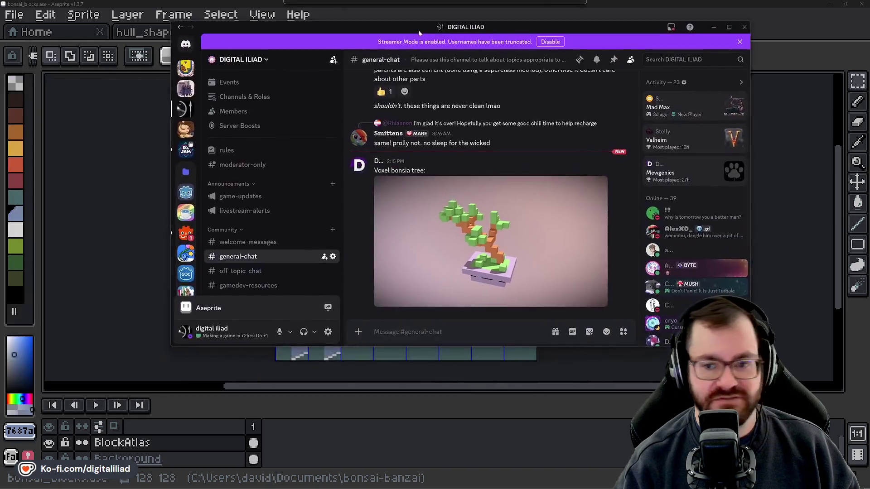
# Maximize Discord, view the voxel bonsai render full size, close it, and return to Aseprite.
pyautogui.press('super+Up')
pyautogui.click(353, 357)
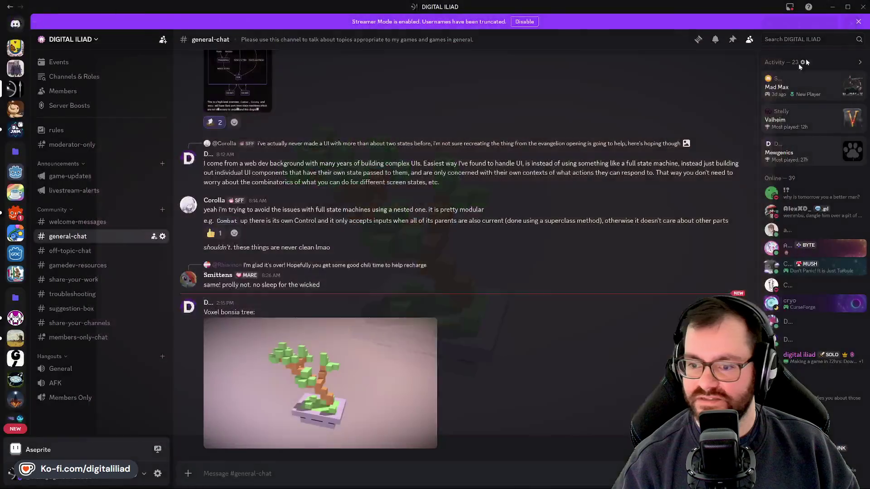
pyautogui.click(850, 24)
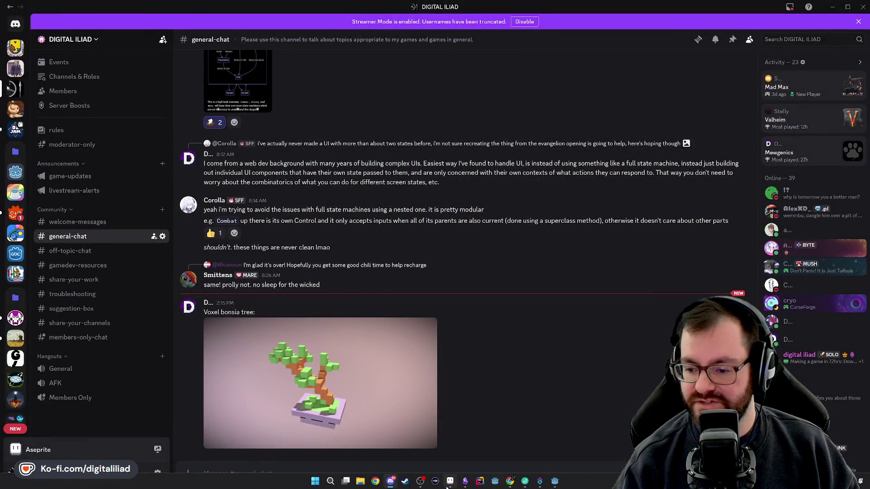
pyautogui.click(450, 482)
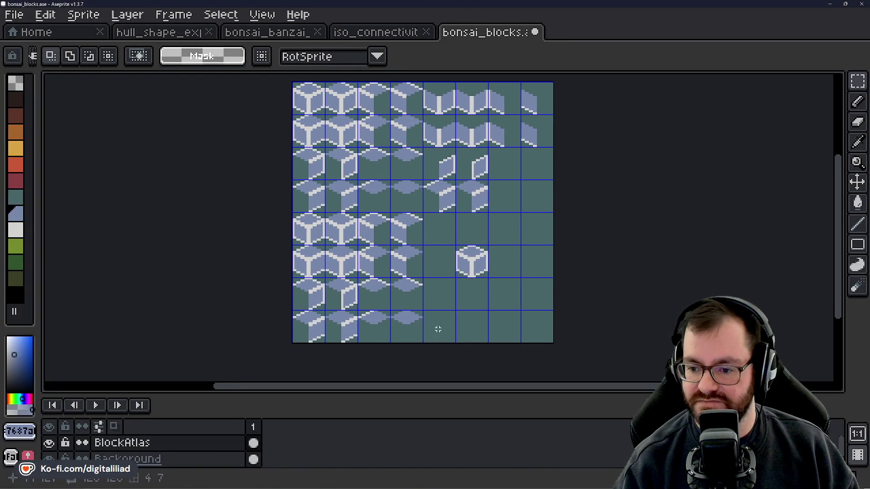
# Shift the extra cube upward, then undo twice to return to the single cube.
pyautogui.scroll(2, 437, 330)
pyautogui.moveTo(459, 238)
pyautogui.mouseDown()
pyautogui.moveTo(503, 281)
pyautogui.moveTo(458, 253)
pyautogui.moveTo(451, 227)
pyautogui.mouseUp()
pyautogui.scroll(2, 516, 258)
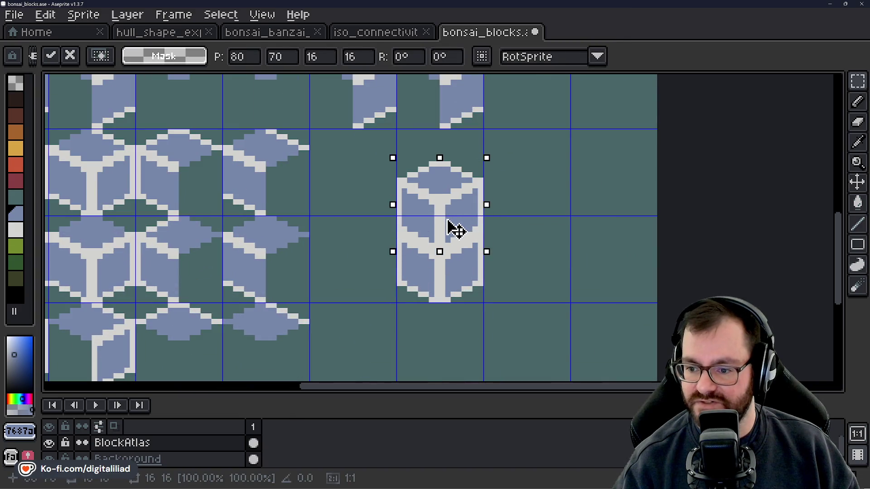
pyautogui.click(583, 245)
pyautogui.scroll(-2, 583, 246)
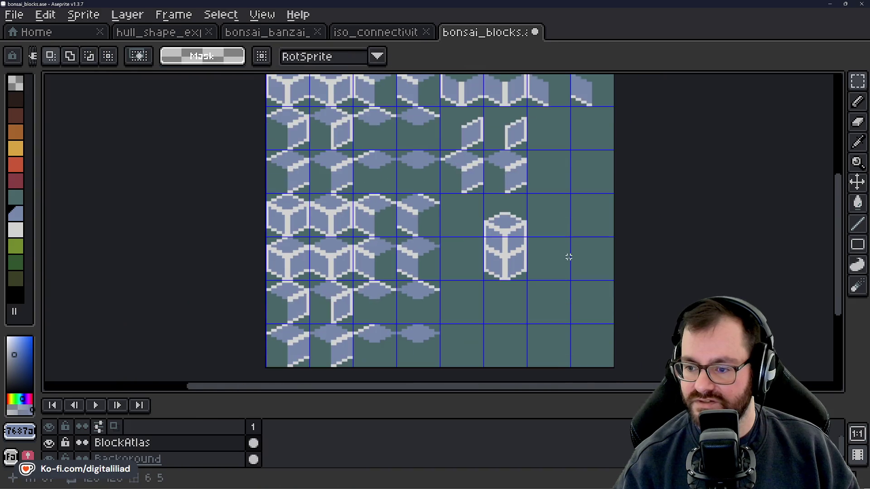
pyautogui.scroll(-1, 563, 257)
pyautogui.moveTo(560, 204); pyautogui.dragTo(547, 230)
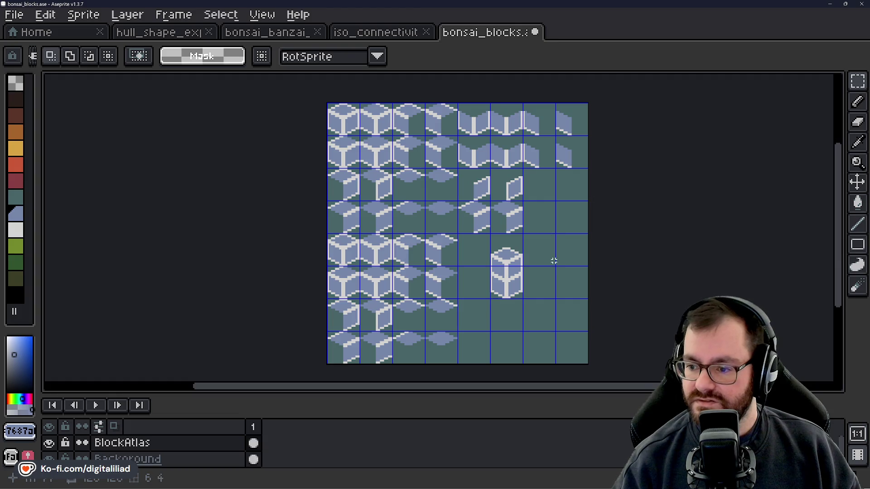
pyautogui.hotkey('ctrl', 'z')
pyautogui.hotkey('ctrl', 'z')
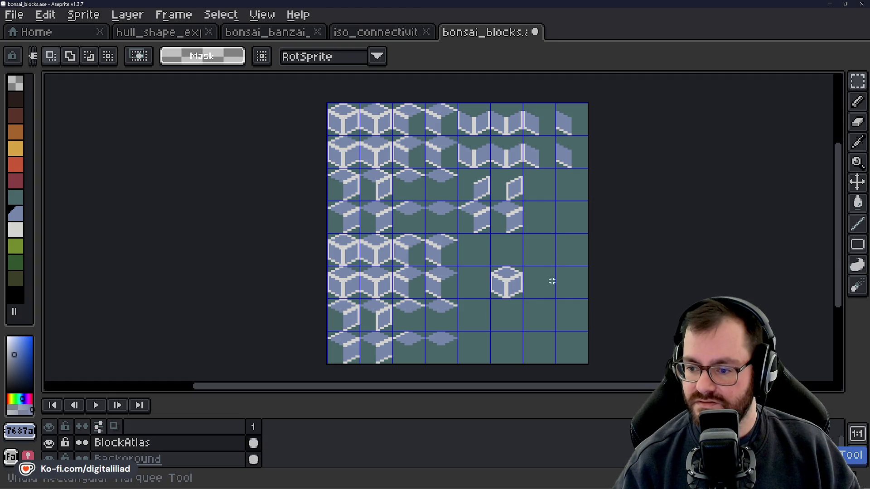
pyautogui.hotkey('ctrl', 'z')
# Select a copied cube tile and pencil its stray pixels in background colour.
pyautogui.scroll(3, 391, 271)
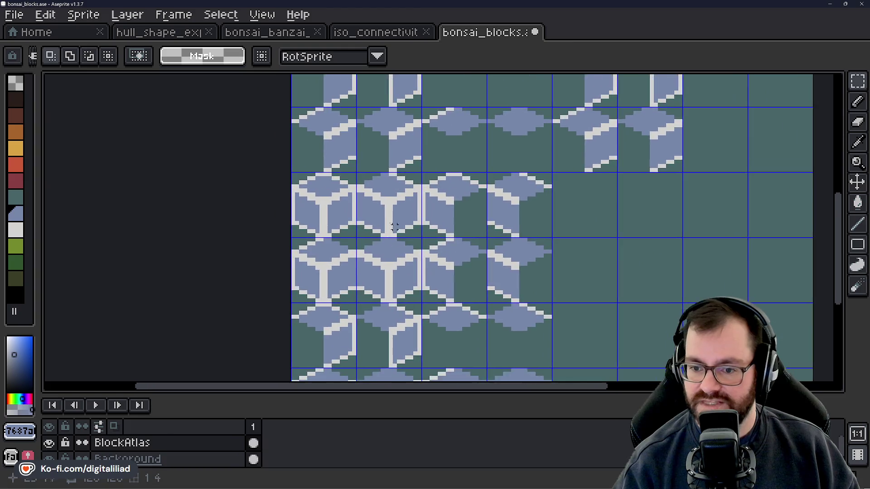
pyautogui.scroll(1, 399, 231)
pyautogui.scroll(1, 362, 245)
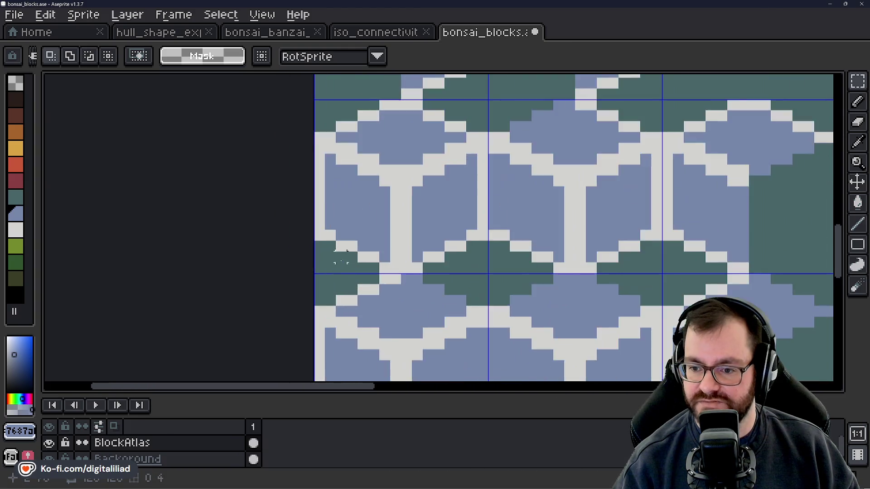
pyautogui.scroll(1, 342, 257)
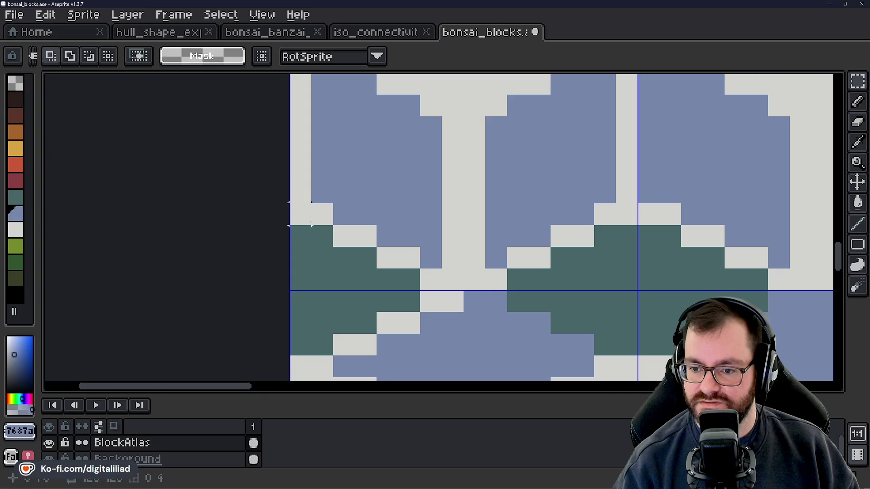
pyautogui.scroll(-1, 312, 224)
pyautogui.scroll(-1, 308, 223)
pyautogui.scroll(-1, 305, 222)
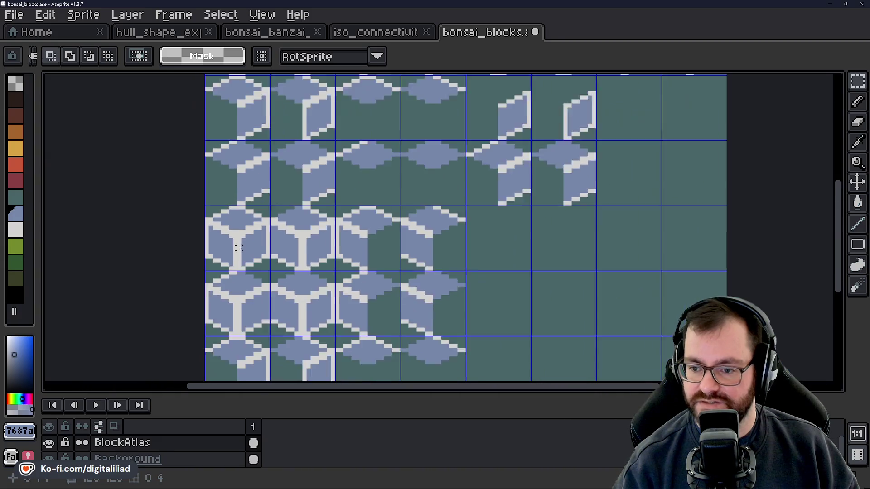
pyautogui.scroll(-1, 303, 221)
pyautogui.moveTo(242, 241); pyautogui.dragTo(268, 248)
pyautogui.scroll(1, 235, 258)
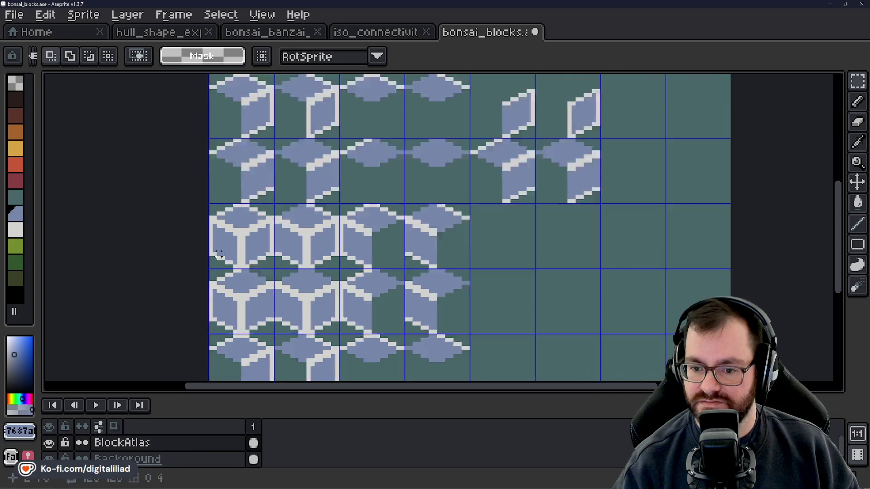
pyautogui.scroll(5, 214, 273)
pyautogui.hscroll(-2, 360, 226)
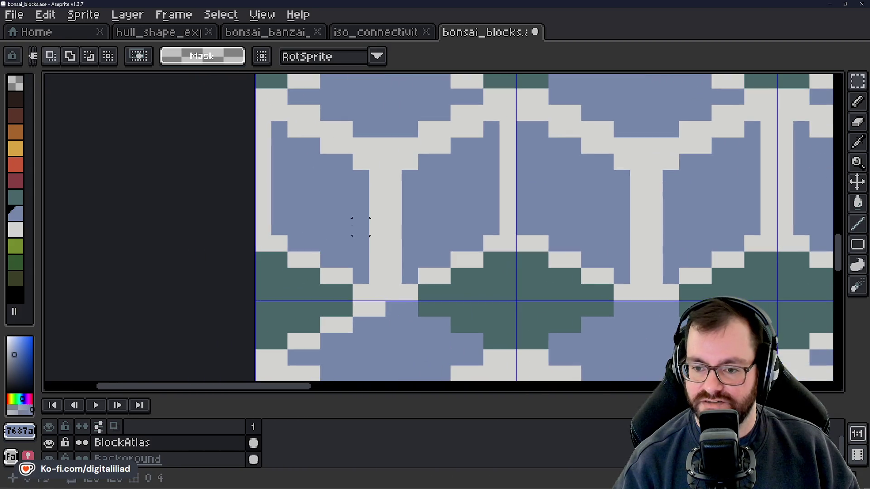
pyautogui.press('b')
pyautogui.moveTo(295, 260)
pyautogui.mouseDown()
pyautogui.moveTo(327, 277)
pyautogui.moveTo(454, 265)
pyautogui.moveTo(491, 243)
pyautogui.mouseUp()
pyautogui.scroll(-4, 410, 233)
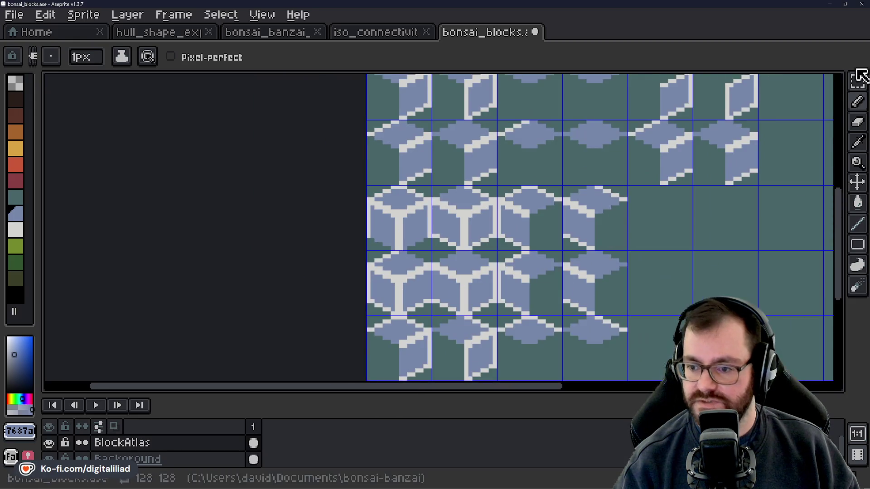
# Move a top-row wall tile down into an empty atlas cell and set it in place.
pyautogui.click(861, 82)
pyautogui.scroll(-1, 505, 233)
pyautogui.scroll(-1, 505, 233)
pyautogui.scroll(-1, 482, 176)
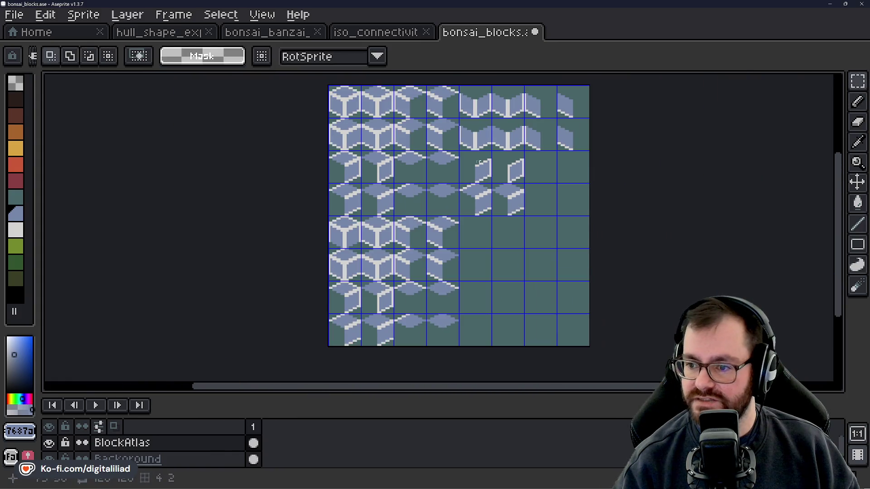
pyautogui.moveTo(473, 98)
pyautogui.mouseDown()
pyautogui.moveTo(525, 261)
pyautogui.moveTo(518, 273)
pyautogui.mouseUp()
pyautogui.scroll(1, 512, 195)
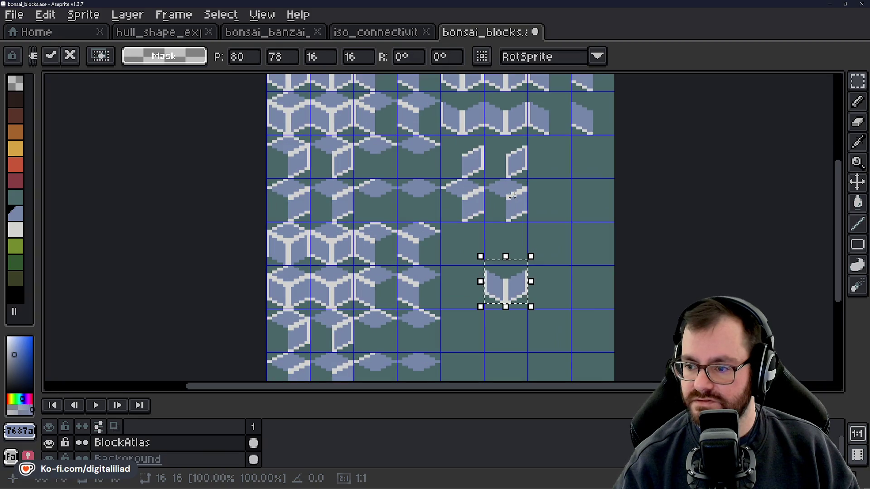
pyautogui.scroll(1, 509, 246)
pyautogui.scroll(-1, 472, 242)
pyautogui.scroll(1, 472, 242)
pyautogui.scroll(-1, 423, 278)
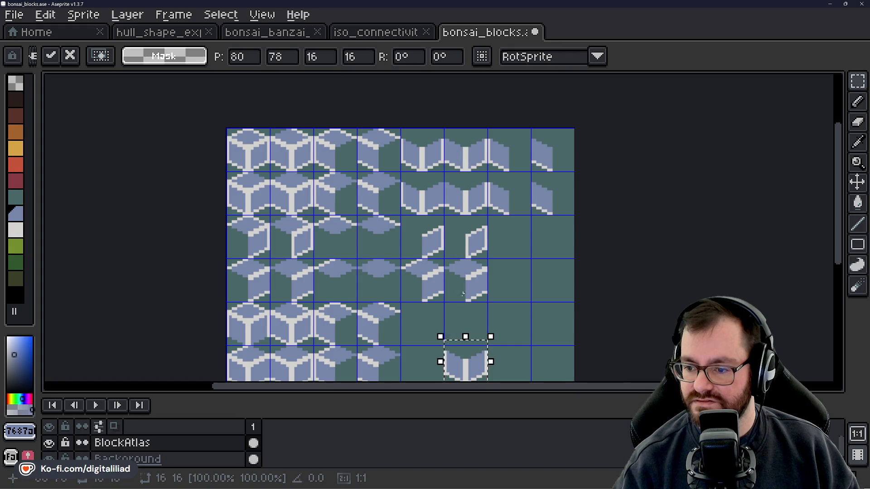
pyautogui.scroll(-3, 375, 289)
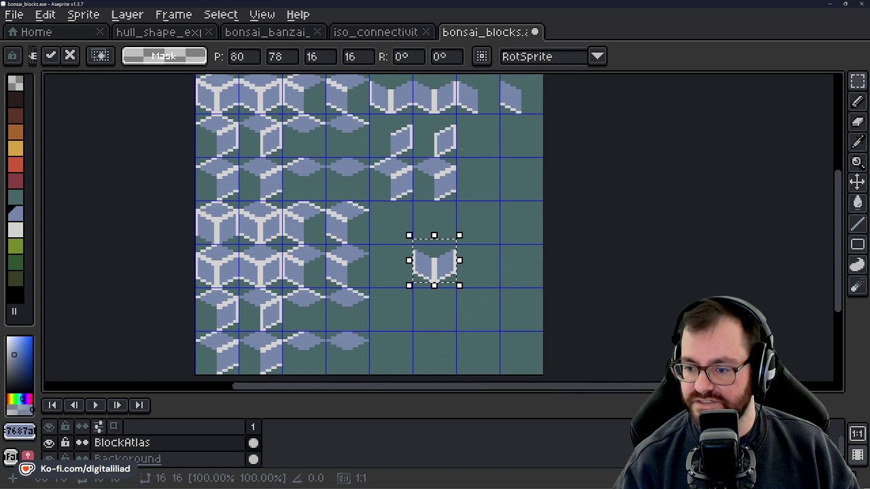
pyautogui.scroll(3, 404, 278)
pyautogui.moveTo(404, 277); pyautogui.dragTo(415, 275)
pyautogui.press('Return')
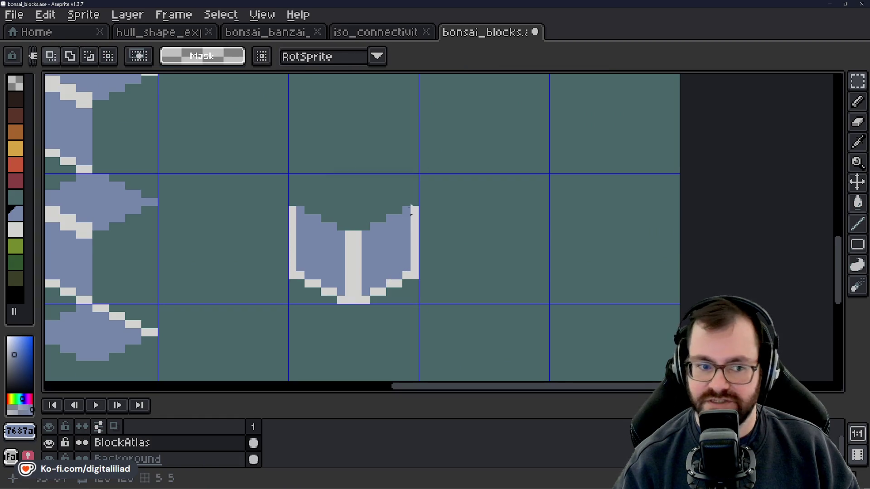
# Select another tile, nudge it down and drop it into place.
pyautogui.hscroll(-3, 346, 189)
pyautogui.scroll(-1, 346, 189)
pyautogui.scroll(-1, 342, 193)
pyautogui.moveTo(342, 193)
pyautogui.mouseDown()
pyautogui.moveTo(378, 217)
pyautogui.moveTo(478, 249)
pyautogui.mouseUp()
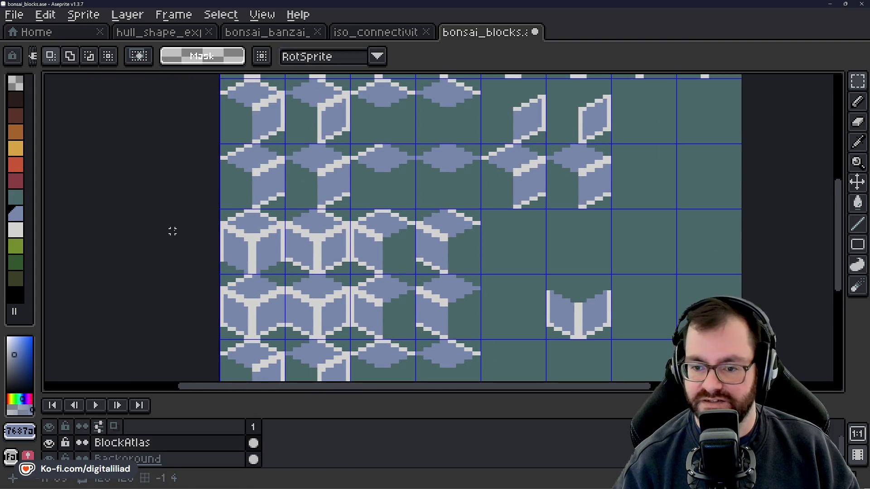
pyautogui.moveTo(251, 231)
pyautogui.mouseDown()
pyautogui.moveTo(253, 240)
pyautogui.moveTo(585, 272)
pyautogui.moveTo(579, 267)
pyautogui.moveTo(587, 276)
pyautogui.mouseUp()
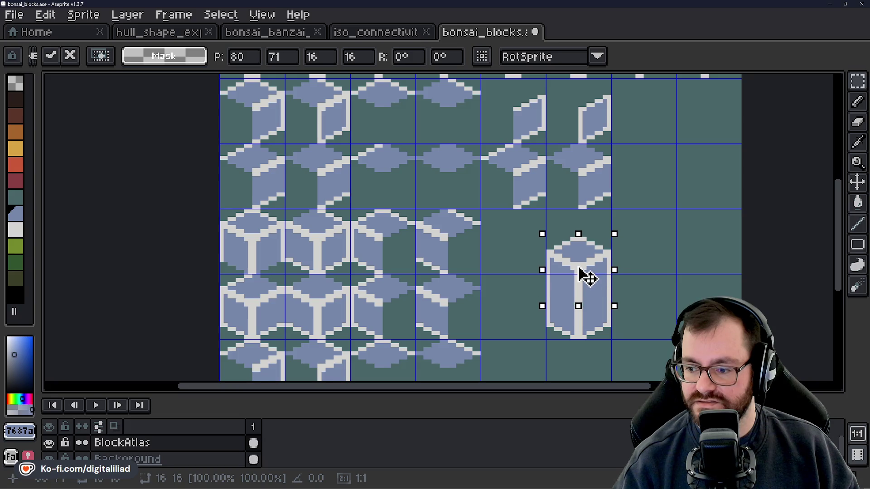
pyautogui.click(646, 246)
# Move the top-left atlas tile down so it sits beside the other pillar block.
pyautogui.moveTo(646, 247); pyautogui.dragTo(625, 265)
pyautogui.scroll(-2, 448, 226)
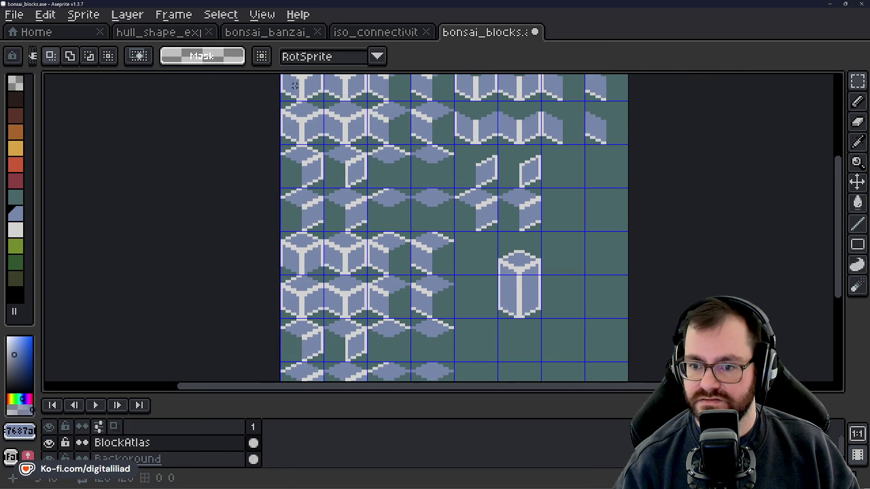
pyautogui.moveTo(402, 200); pyautogui.dragTo(316, 268)
pyautogui.click(188, 141)
pyautogui.scroll(-2, 330, 249)
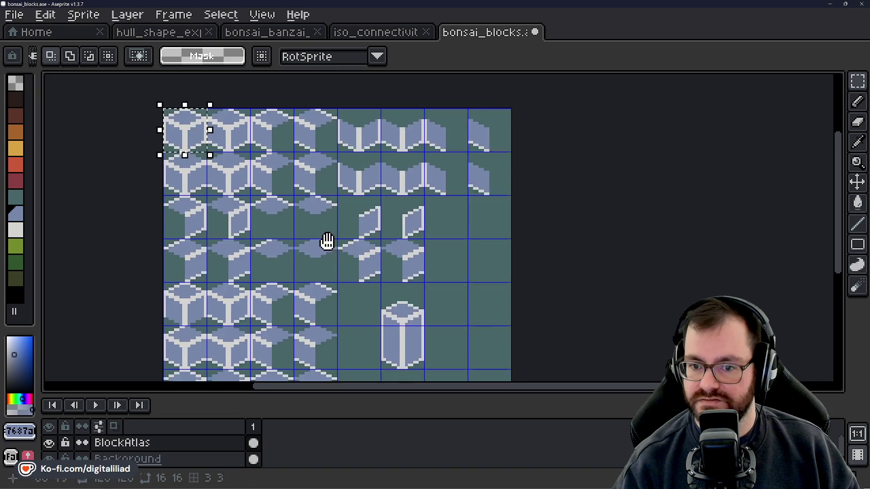
pyautogui.moveTo(178, 121); pyautogui.dragTo(460, 335)
pyautogui.scroll(3, 460, 336)
pyautogui.moveTo(475, 301)
pyautogui.mouseDown()
pyautogui.moveTo(447, 310)
pyautogui.moveTo(464, 249)
pyautogui.mouseUp()
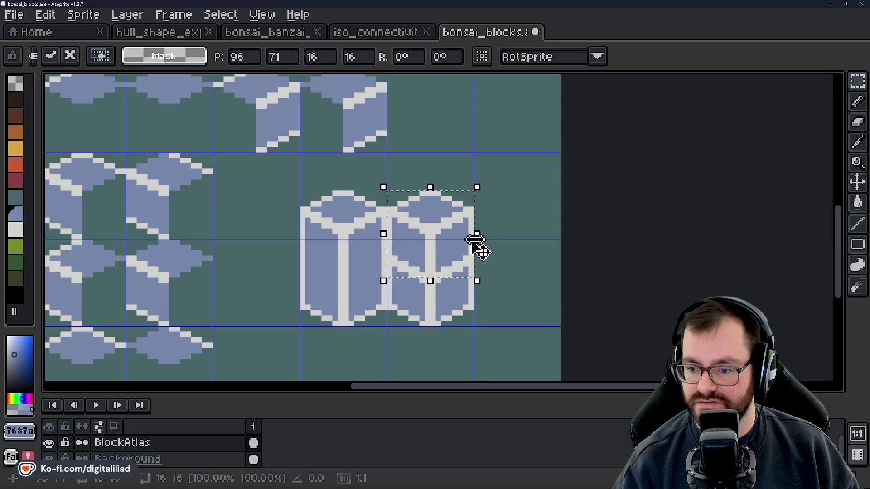
pyautogui.click(536, 264)
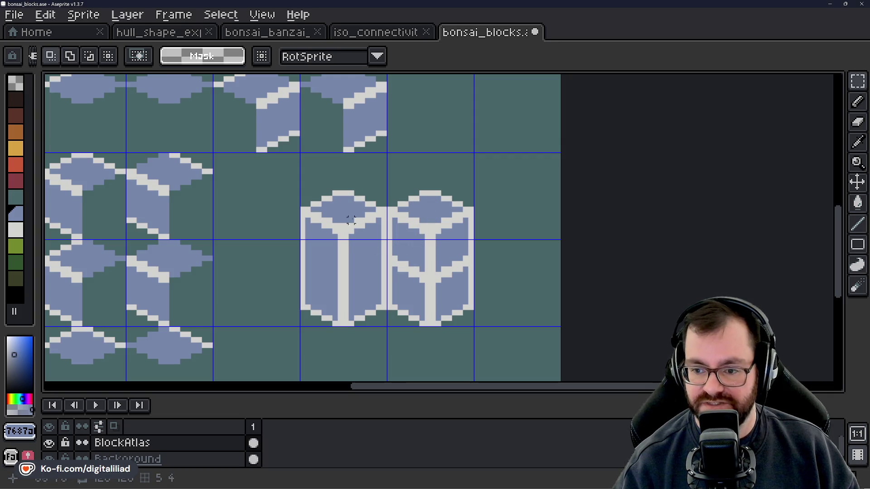
# Erase the two side-by-side pillar tiles, leaving empty green cells.
pyautogui.scroll(-2, 434, 222)
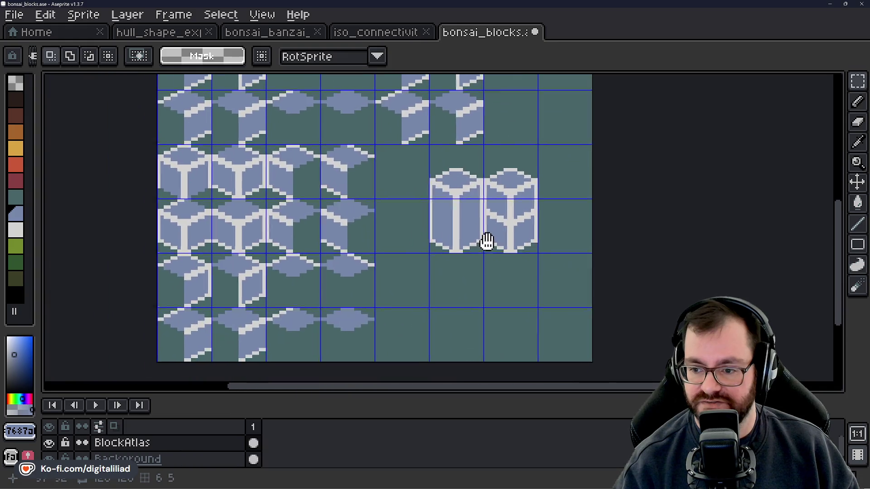
pyautogui.moveTo(456, 159); pyautogui.dragTo(524, 256)
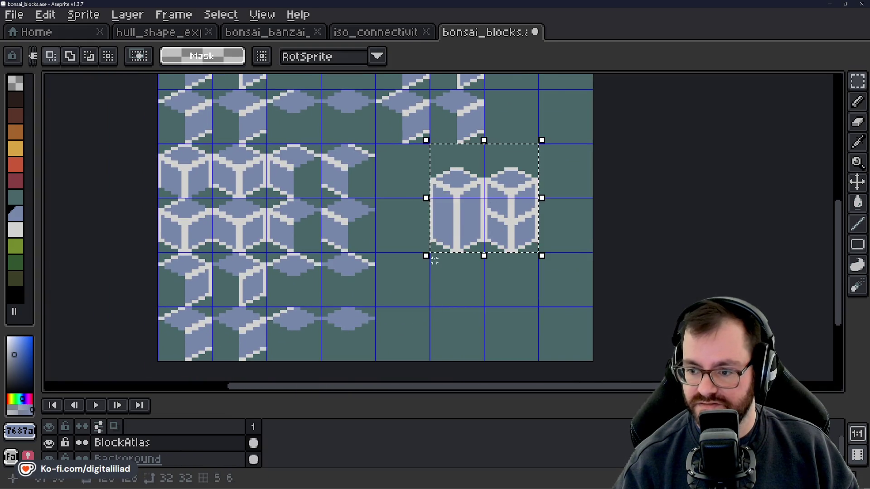
pyautogui.press('Delete')
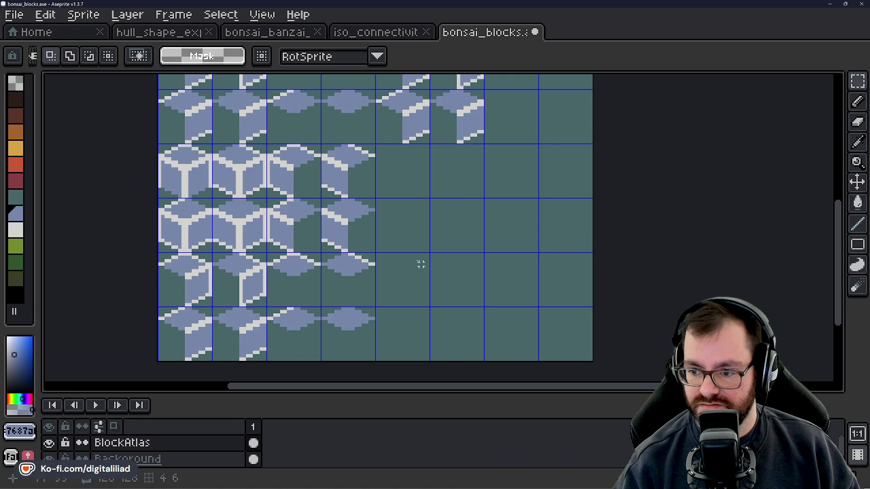
# With the Pencil, repaint the light edge pixels of the first cube tile blue.
pyautogui.moveTo(401, 238); pyautogui.dragTo(479, 255)
pyautogui.scroll(4, 379, 244)
pyautogui.scroll(1, 320, 241)
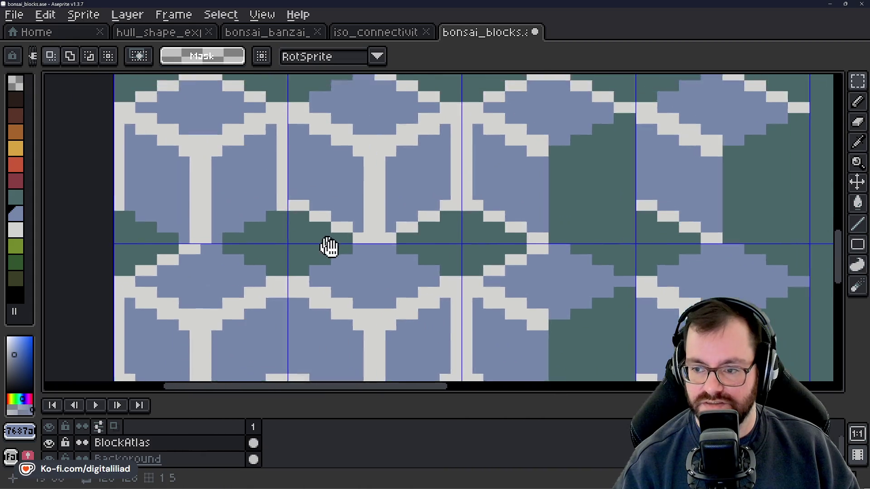
pyautogui.scroll(2, 267, 194)
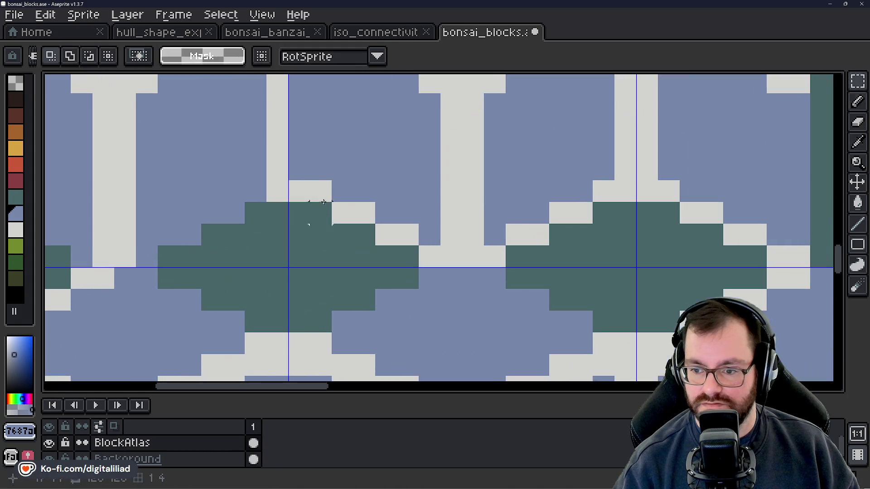
pyautogui.press('b')
pyautogui.moveTo(311, 195); pyautogui.dragTo(428, 256)
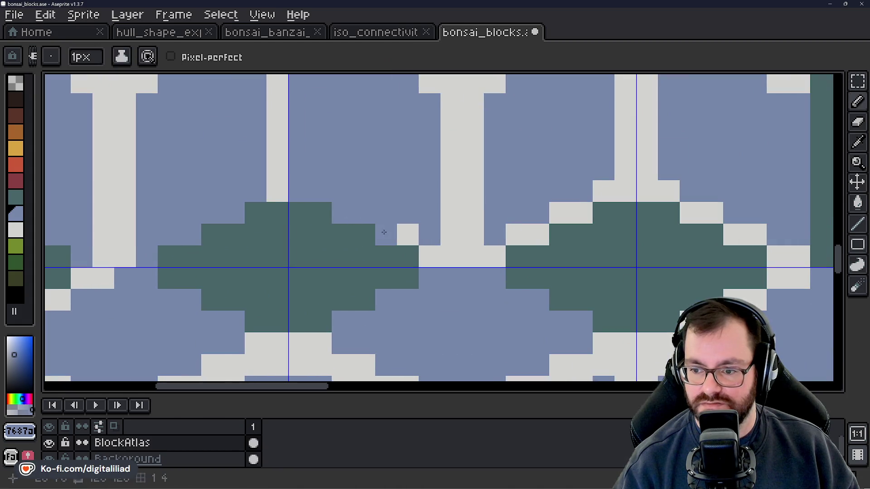
pyautogui.click(509, 267)
pyautogui.moveTo(510, 267); pyautogui.dragTo(409, 284)
pyautogui.moveTo(438, 251); pyautogui.dragTo(477, 233)
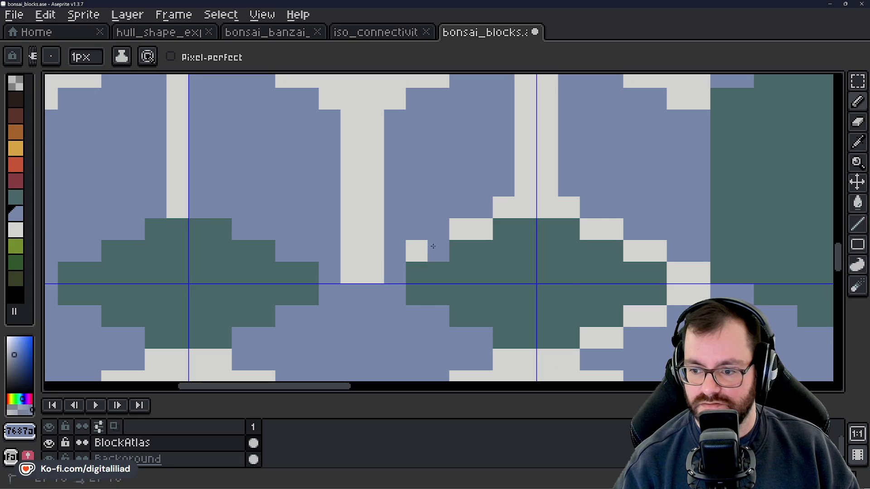
pyautogui.click(498, 209)
# Repaint a staircase of light pixels blue along the next tile seam.
pyautogui.moveTo(508, 262); pyautogui.dragTo(253, 284)
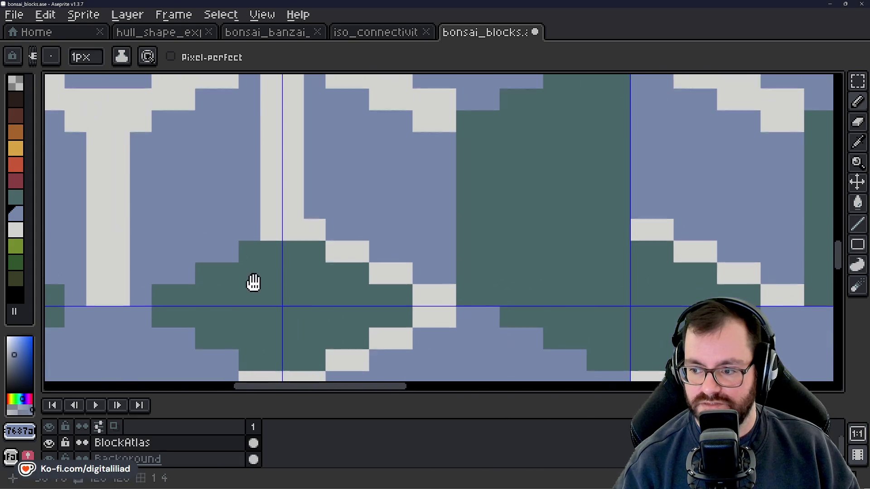
pyautogui.click(313, 229)
pyautogui.click(334, 250)
pyautogui.click(357, 250)
pyautogui.click(400, 273)
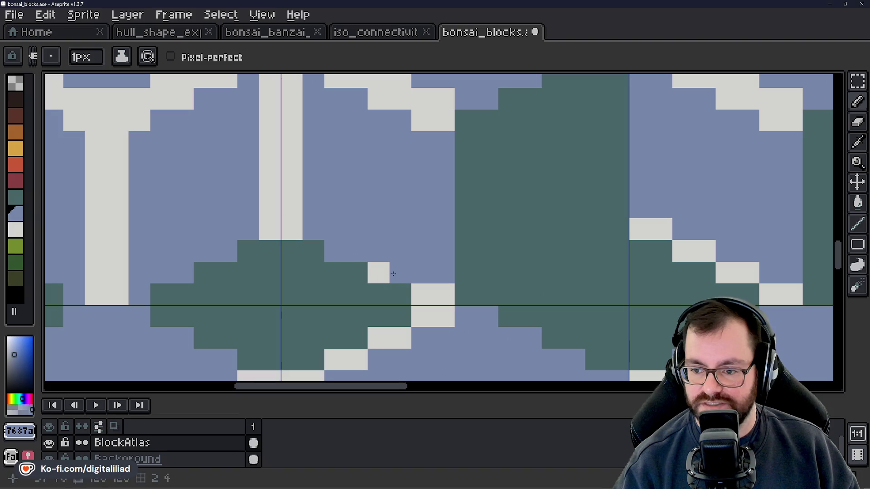
pyautogui.click(378, 273)
pyautogui.click(423, 286)
pyautogui.click(444, 295)
# Recolour six light staircase pixels dark green.
pyautogui.scroll(-3, 435, 290)
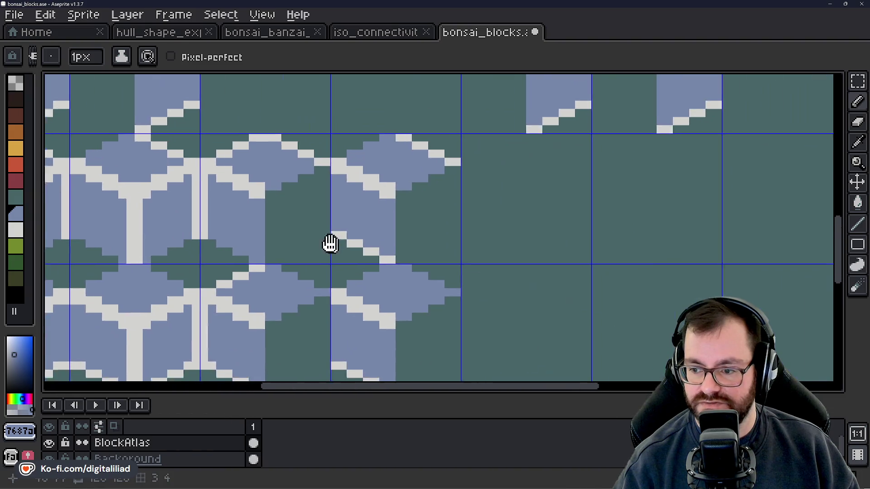
pyautogui.scroll(2, 325, 244)
pyautogui.click(368, 236)
pyautogui.click(351, 237)
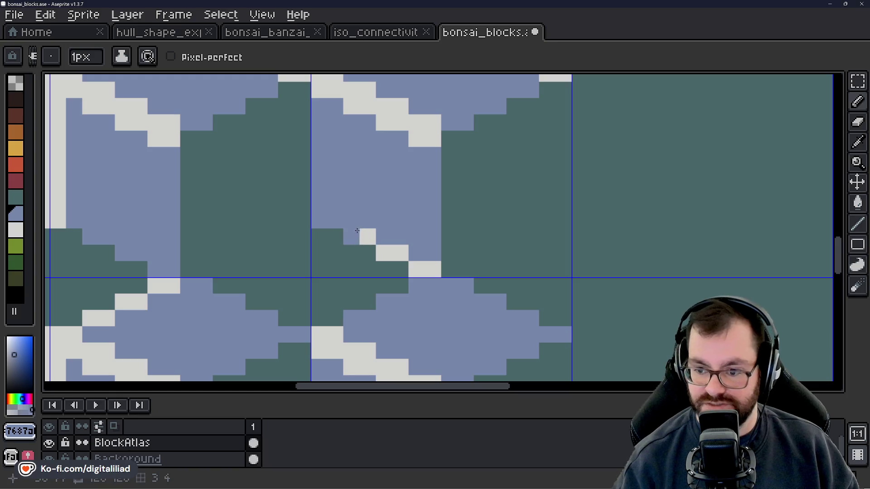
pyautogui.click(384, 254)
pyautogui.click(400, 253)
pyautogui.click(416, 269)
pyautogui.click(424, 264)
# Darken five staircase pixels on the next edge and paint the column-base pixel blue.
pyautogui.scroll(-2, 424, 265)
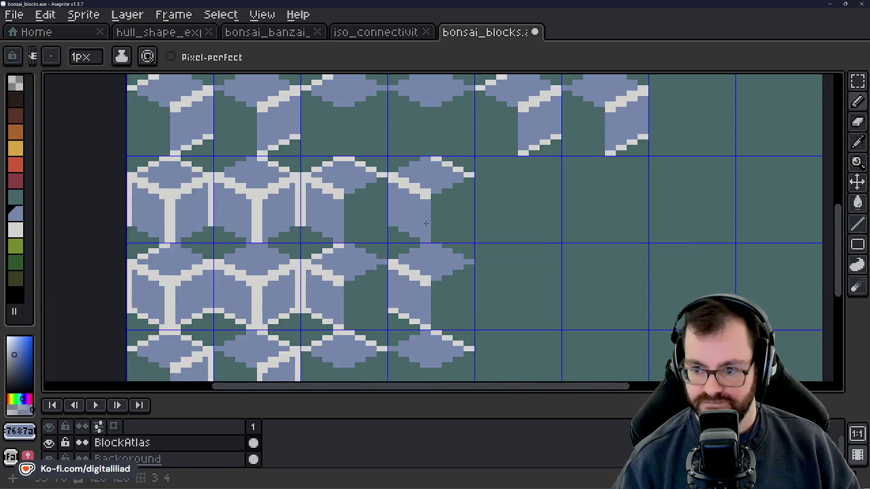
pyautogui.moveTo(310, 277); pyautogui.dragTo(421, 278)
pyautogui.scroll(1, 292, 253)
pyautogui.moveTo(306, 246); pyautogui.dragTo(359, 236)
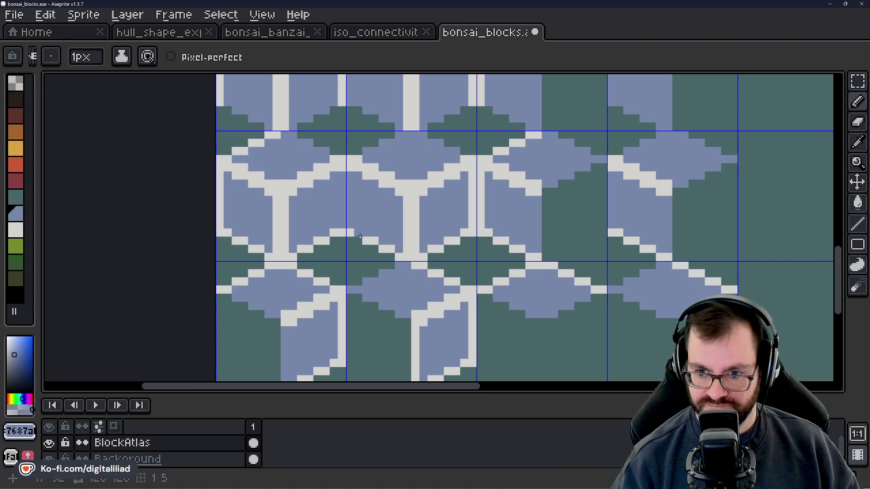
pyautogui.scroll(1, 204, 233)
pyautogui.click(248, 252)
pyautogui.click(270, 253)
pyautogui.click(291, 252)
pyautogui.click(313, 274)
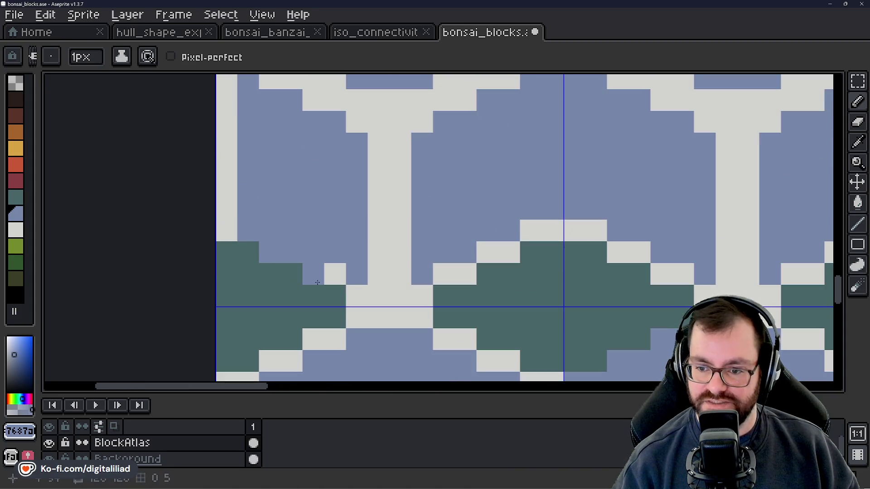
pyautogui.click(334, 274)
pyautogui.click(357, 296)
# Repaint the staircase cells along the column base, finishing with a blue cell.
pyautogui.moveTo(444, 317); pyautogui.dragTo(338, 314)
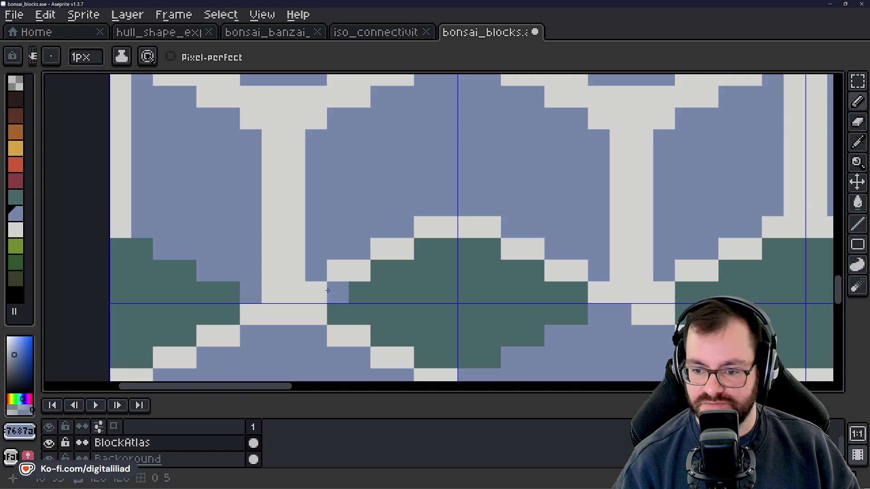
pyautogui.click(315, 292)
pyautogui.click(338, 271)
pyautogui.click(359, 271)
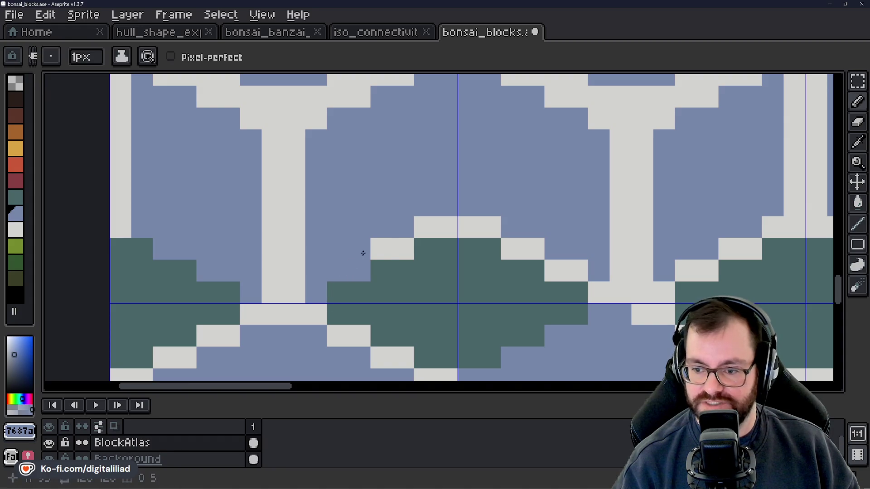
pyautogui.click(381, 248)
pyautogui.click(402, 249)
# Paint the light top-row cells and the descending staircase cells blue.
pyautogui.moveTo(395, 226); pyautogui.dragTo(330, 204)
pyautogui.click(360, 205)
pyautogui.click(382, 205)
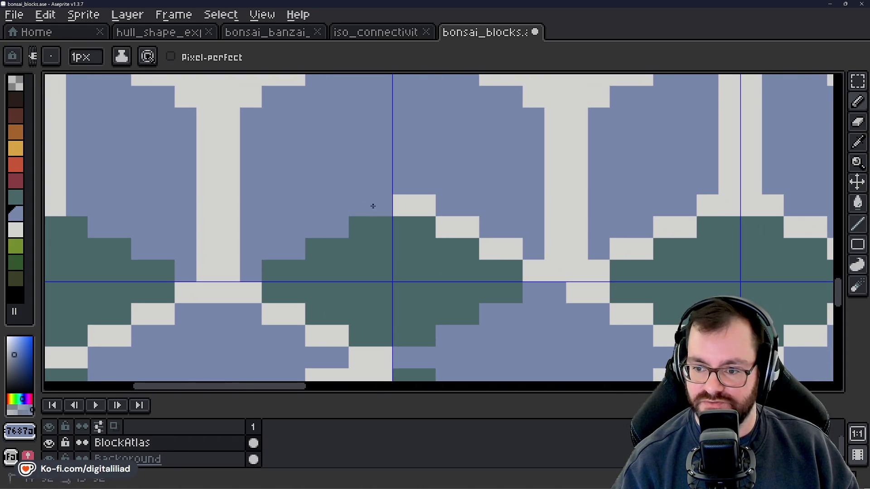
pyautogui.click(403, 206)
pyautogui.click(424, 205)
pyautogui.click(446, 227)
pyautogui.click(468, 227)
pyautogui.click(490, 249)
pyautogui.click(511, 249)
pyautogui.click(511, 270)
# Repaint five more light staircase cells blue on the following edge.
pyautogui.moveTo(506, 276); pyautogui.dragTo(352, 267)
pyautogui.moveTo(454, 263); pyautogui.dragTo(353, 270)
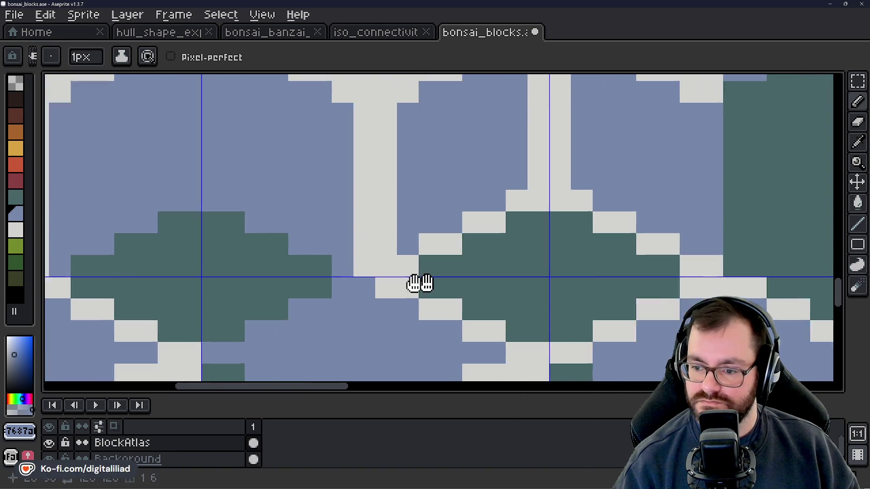
pyautogui.click(367, 247)
pyautogui.click(388, 247)
pyautogui.click(411, 225)
pyautogui.click(429, 224)
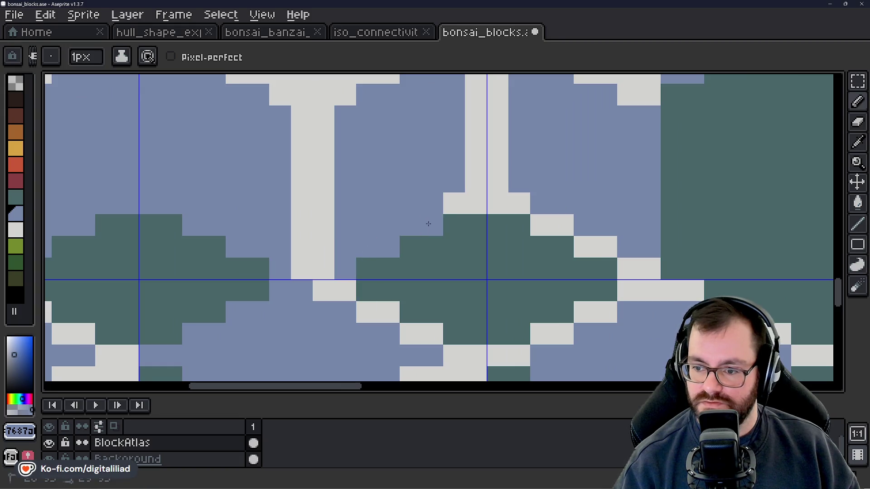
pyautogui.click(453, 203)
# On the next tile edge, paint three staircase cells blue and four teal.
pyautogui.moveTo(475, 269); pyautogui.dragTo(305, 252)
pyautogui.click(326, 208)
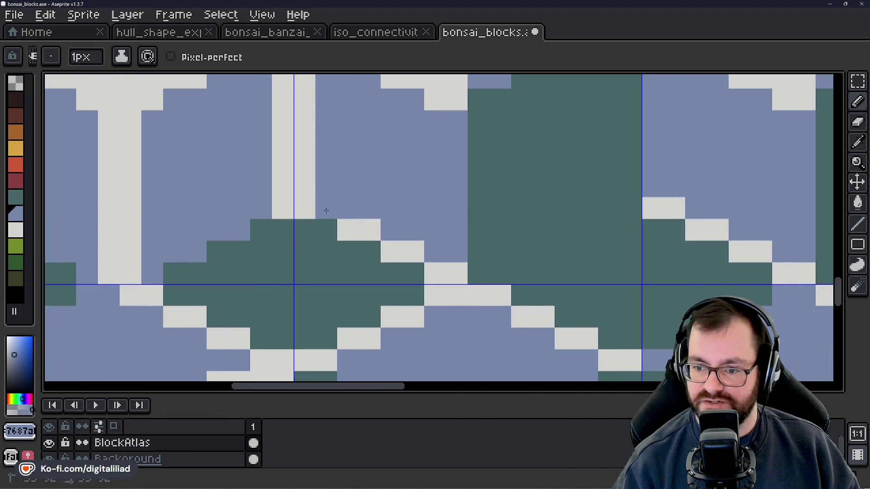
pyautogui.click(347, 229)
pyautogui.click(363, 227)
pyautogui.click(391, 251)
pyautogui.click(413, 252)
pyautogui.click(435, 273)
pyautogui.click(457, 273)
# On the next tile, repaint three staircase cells blue and five teal.
pyautogui.moveTo(440, 282)
pyautogui.mouseDown()
pyautogui.moveTo(310, 285)
pyautogui.moveTo(186, 270)
pyautogui.mouseUp()
pyautogui.moveTo(376, 240); pyautogui.dragTo(189, 283)
pyautogui.click(218, 247)
pyautogui.click(232, 244)
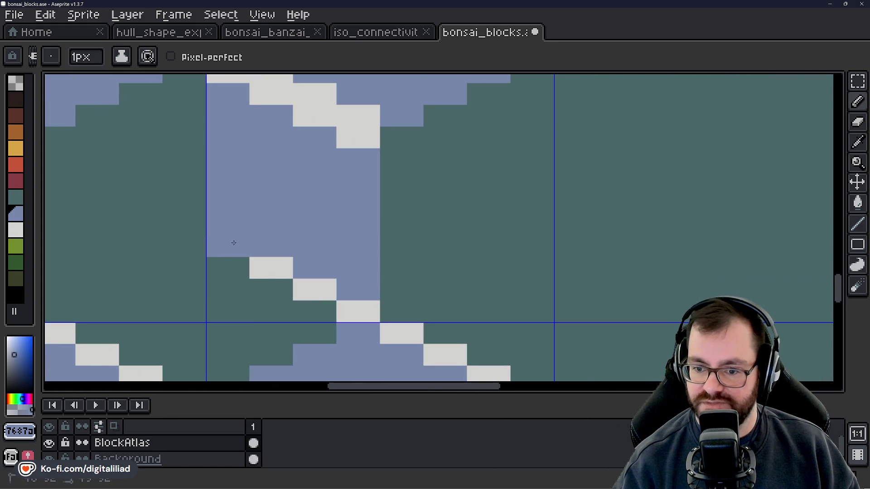
pyautogui.click(268, 265)
pyautogui.click(281, 267)
pyautogui.click(303, 290)
pyautogui.click(325, 290)
pyautogui.click(347, 312)
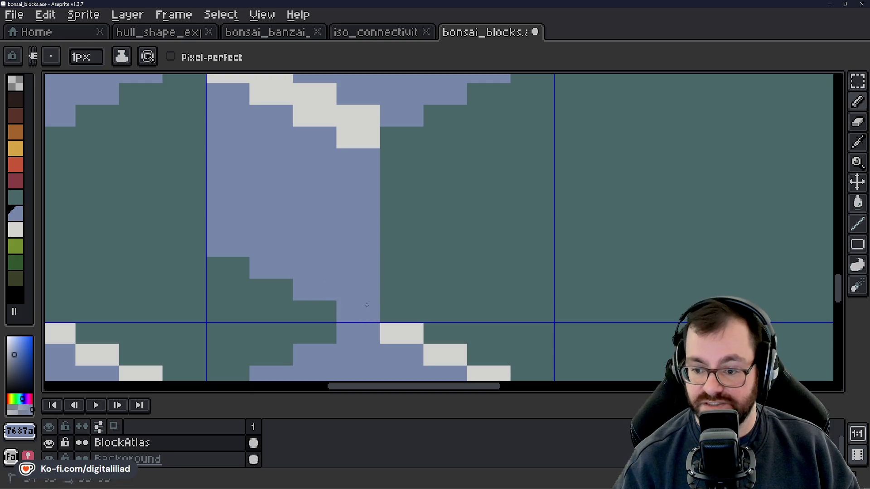
pyautogui.click(369, 312)
pyautogui.scroll(-1, 355, 245)
pyautogui.scroll(-3, 356, 245)
# Repaint the light stair-step edge pixels on the upper block tiles blue and darker.
pyautogui.moveTo(136, 272); pyautogui.dragTo(249, 280)
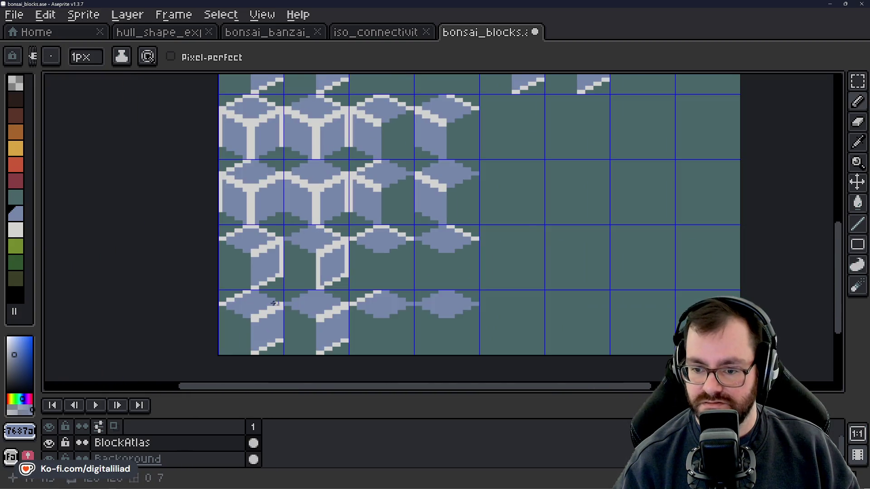
pyautogui.scroll(3, 248, 280)
pyautogui.scroll(1, 249, 280)
pyautogui.click(254, 247)
pyautogui.click(287, 228)
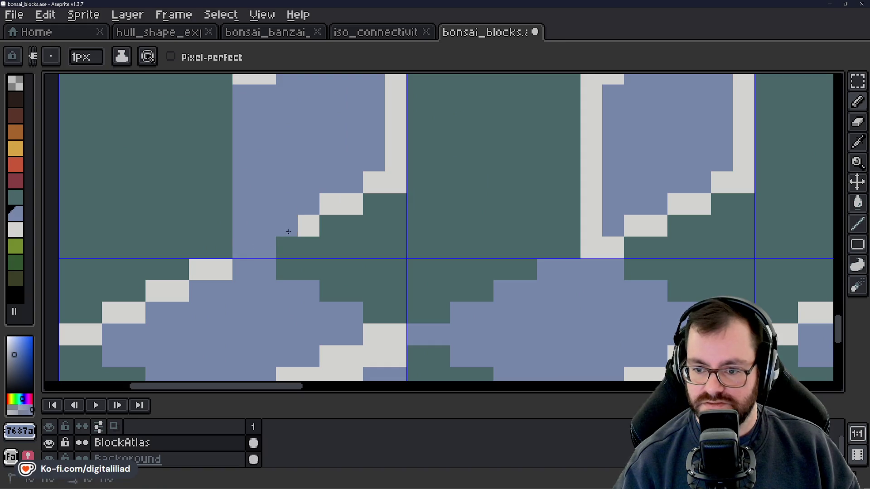
pyautogui.click(330, 204)
pyautogui.click(352, 204)
pyautogui.click(374, 183)
pyautogui.scroll(-3, 284, 257)
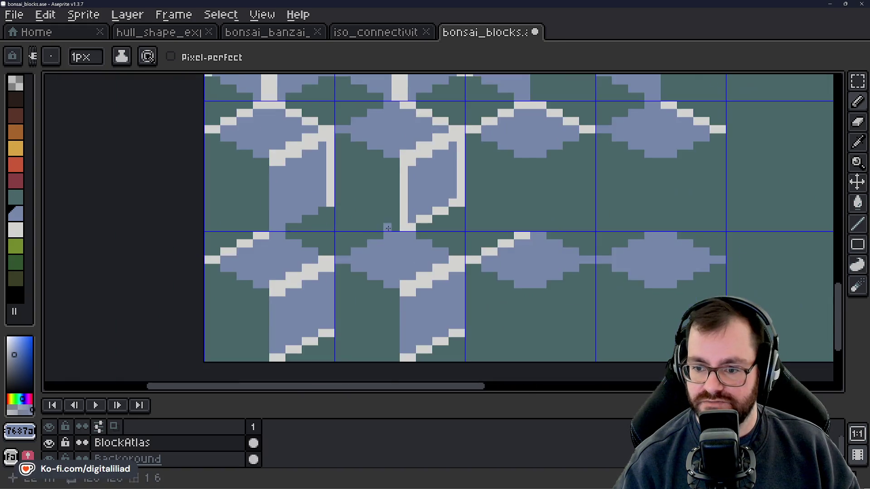
pyautogui.scroll(1, 284, 257)
pyautogui.click(322, 251)
pyautogui.click(345, 250)
pyautogui.click(363, 251)
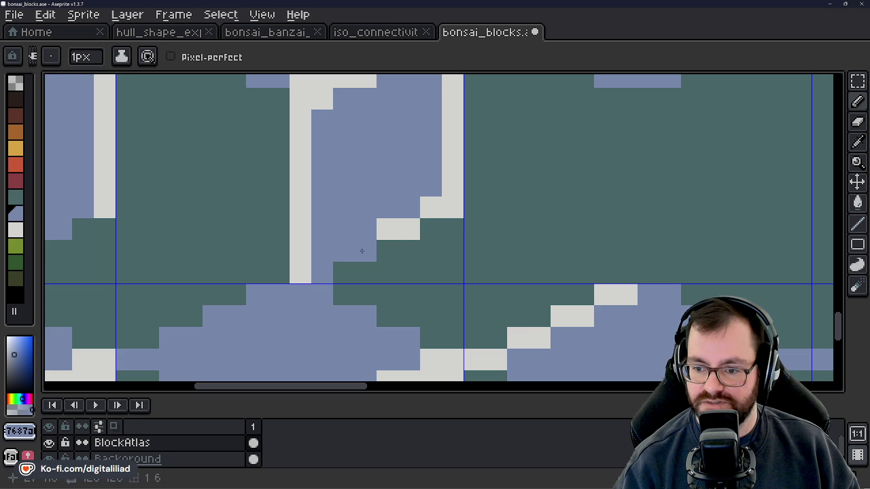
pyautogui.click(388, 229)
pyautogui.click(399, 231)
pyautogui.click(430, 207)
# Recolour the lower-left tile's stair pixels blue along the bottom and dark green above.
pyautogui.scroll(-4, 380, 224)
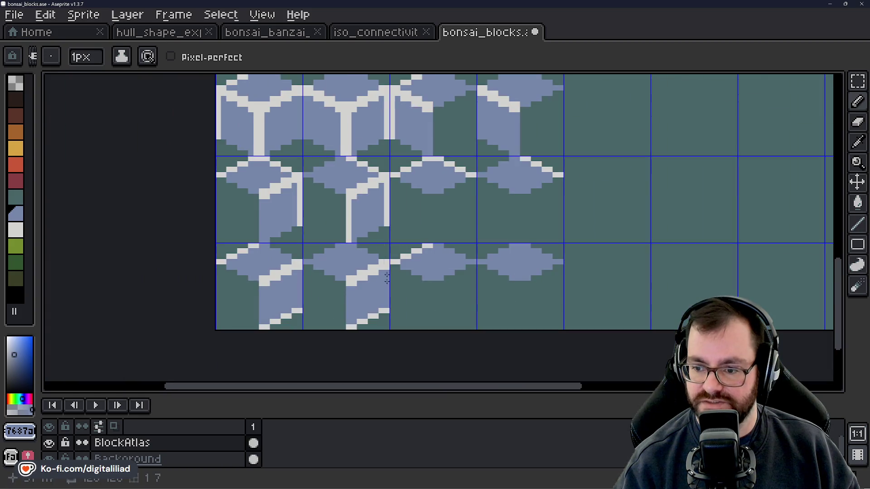
pyautogui.moveTo(384, 306); pyautogui.dragTo(414, 261)
pyautogui.scroll(1, 414, 260)
pyautogui.scroll(3, 281, 276)
pyautogui.click(225, 299)
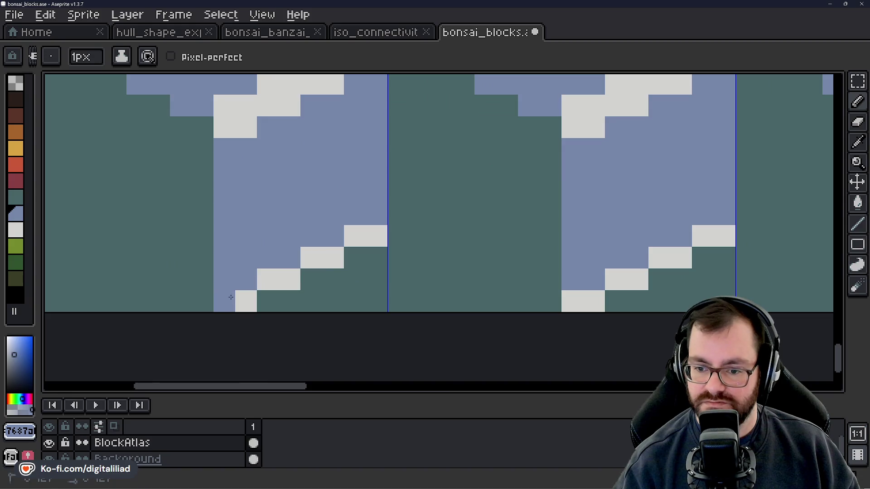
pyautogui.click(247, 297)
pyautogui.click(267, 280)
pyautogui.click(285, 278)
pyautogui.click(333, 258)
pyautogui.click(311, 255)
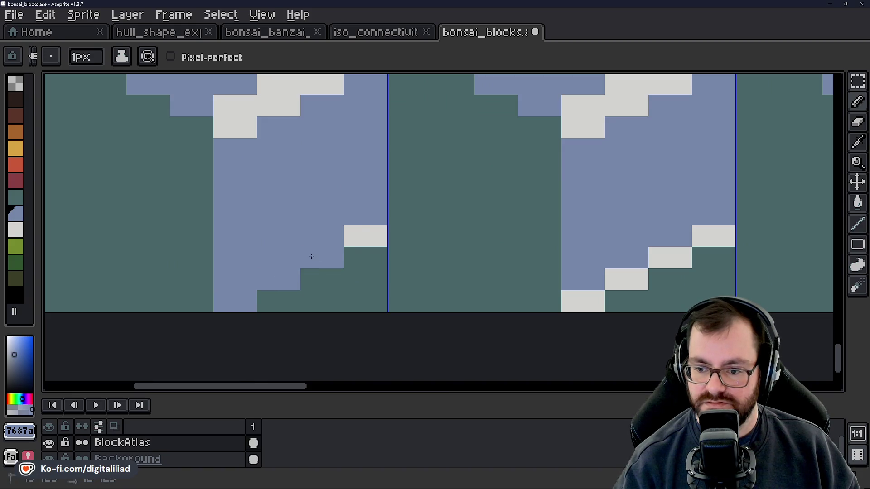
pyautogui.click(354, 236)
pyautogui.click(371, 238)
# Recolour the lower-right tile's stair pixels blue at the bottom and dark green higher up.
pyautogui.hscroll(3, 435, 272)
pyautogui.click(414, 303)
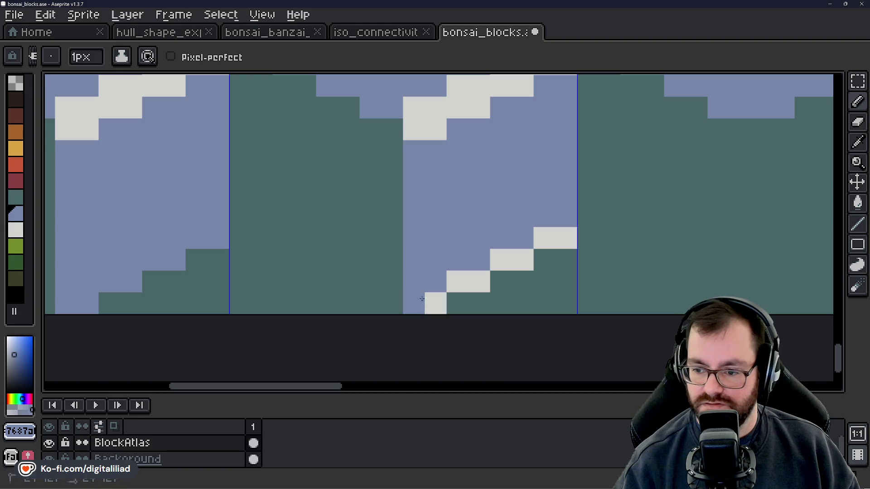
pyautogui.click(435, 303)
pyautogui.click(457, 281)
pyautogui.click(479, 282)
pyautogui.click(501, 259)
pyautogui.click(523, 259)
pyautogui.click(544, 238)
pyautogui.click(566, 239)
pyautogui.scroll(-4, 565, 239)
pyautogui.scroll(1, 431, 271)
pyautogui.scroll(-2, 431, 271)
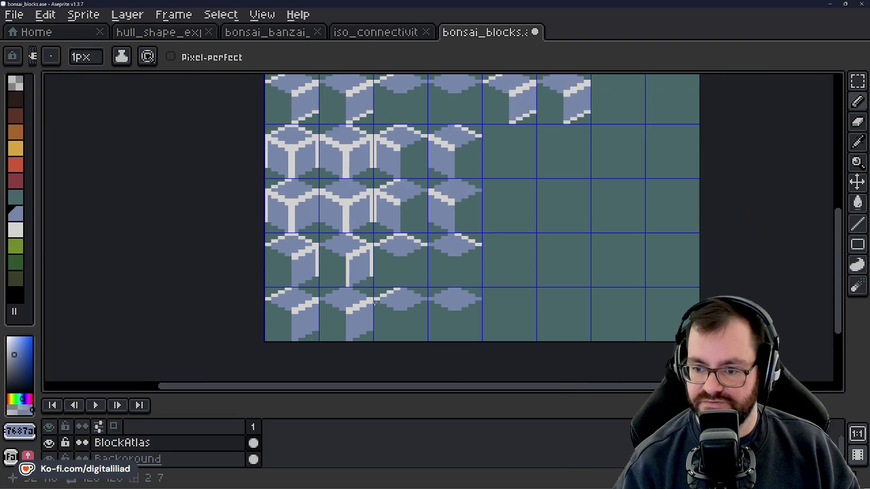
pyautogui.moveTo(431, 271); pyautogui.dragTo(378, 297)
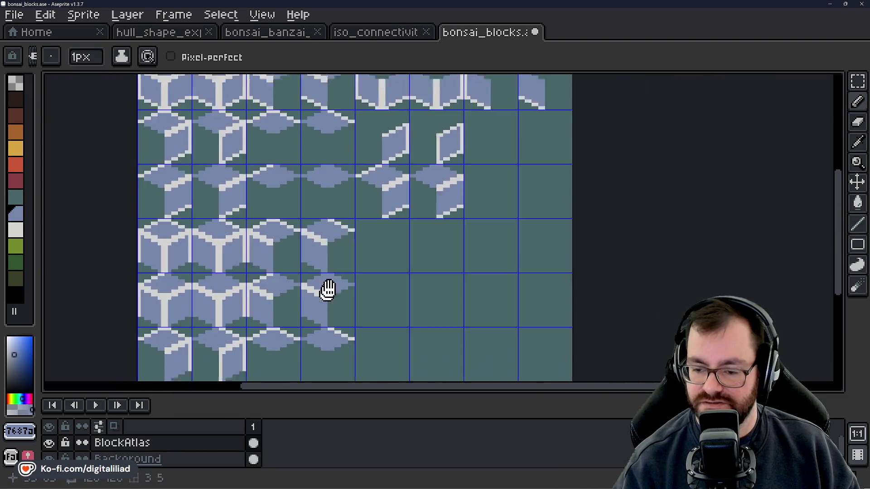
# Marquee-select the right four columns of wall and pillar tiles and move them several rows down.
pyautogui.moveTo(428, 225); pyautogui.dragTo(342, 249)
pyautogui.scroll(-1, 344, 253)
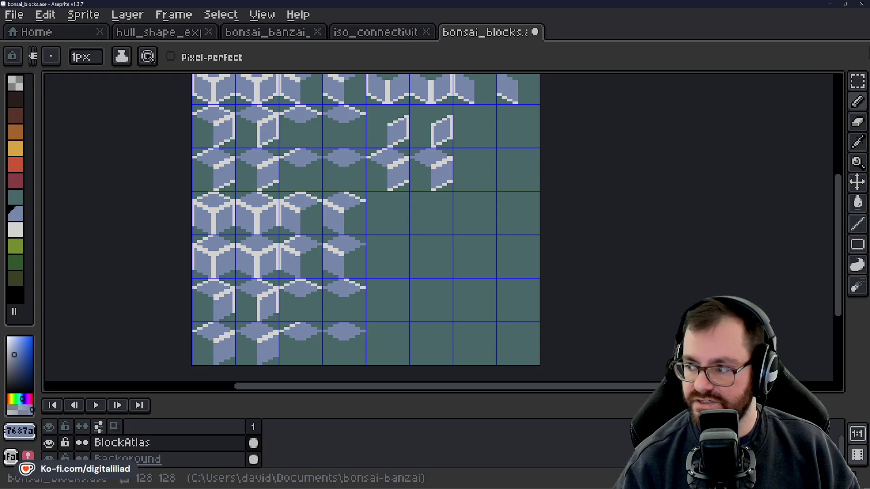
pyautogui.click(857, 81)
pyautogui.moveTo(565, 160)
pyautogui.mouseDown()
pyautogui.moveTo(576, 192)
pyautogui.moveTo(568, 257)
pyautogui.mouseUp()
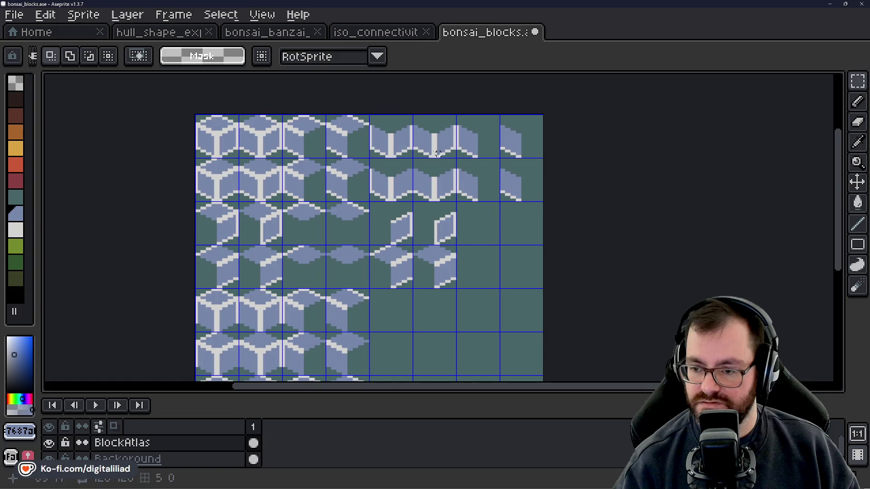
pyautogui.moveTo(379, 134); pyautogui.dragTo(521, 290)
pyautogui.moveTo(489, 326); pyautogui.dragTo(502, 196)
pyautogui.moveTo(501, 151)
pyautogui.mouseDown()
pyautogui.moveTo(507, 320)
pyautogui.moveTo(501, 313)
pyautogui.mouseUp()
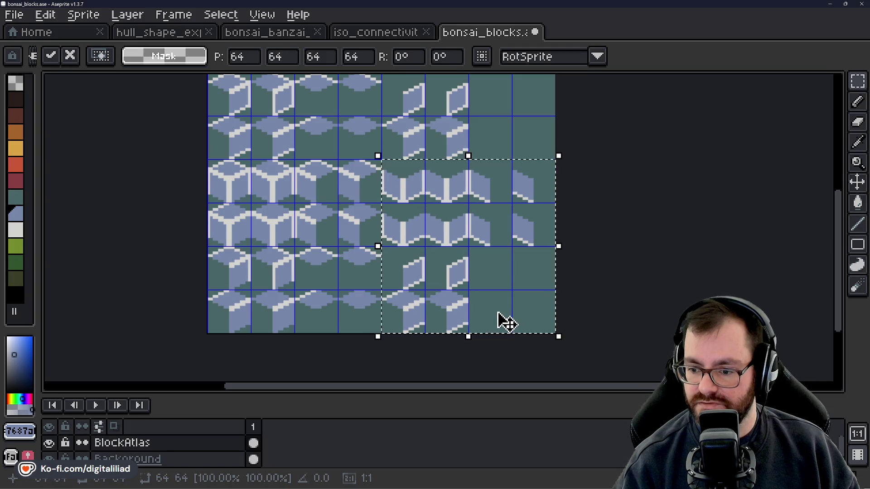
pyautogui.click(678, 259)
pyautogui.scroll(1, 401, 168)
pyautogui.scroll(2, 400, 171)
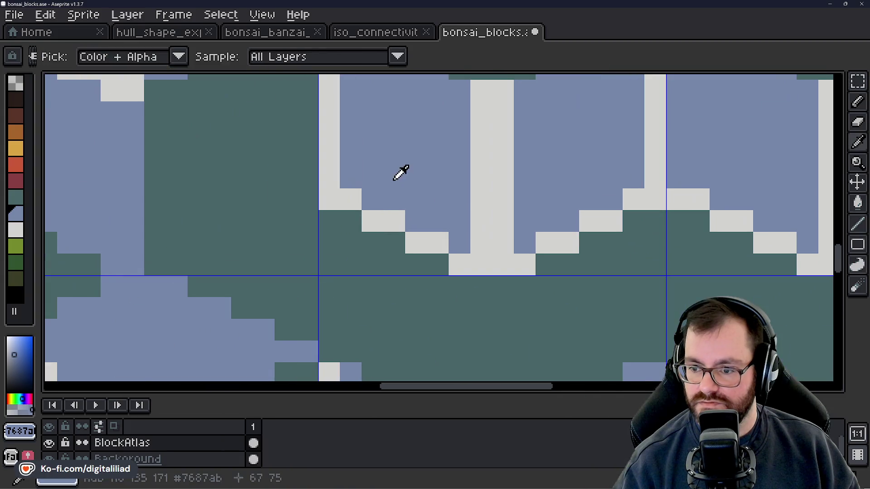
pyautogui.scroll(-2, 399, 177)
pyautogui.scroll(-1, 411, 190)
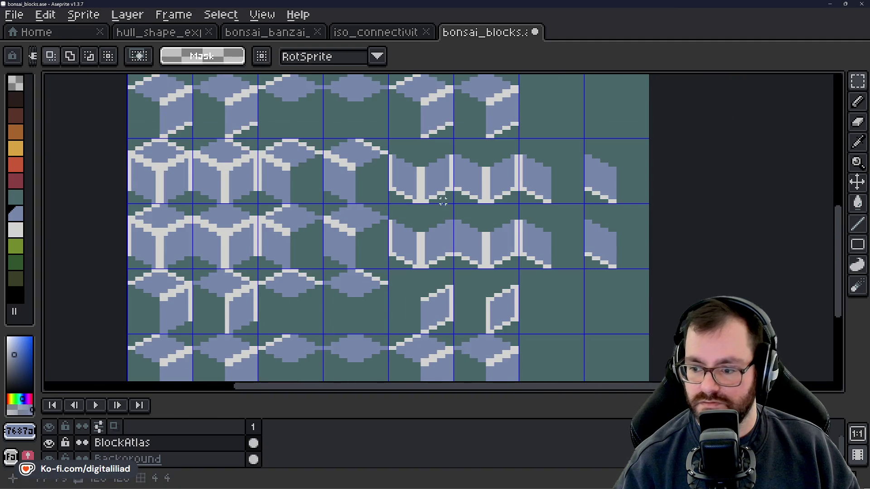
pyautogui.scroll(-1, 443, 201)
pyautogui.scroll(2, 412, 186)
pyautogui.scroll(2, 382, 168)
# With the Pencil, repaint the first pillar tile's stair pixels dark green, blue-grey and green.
pyautogui.press('b')
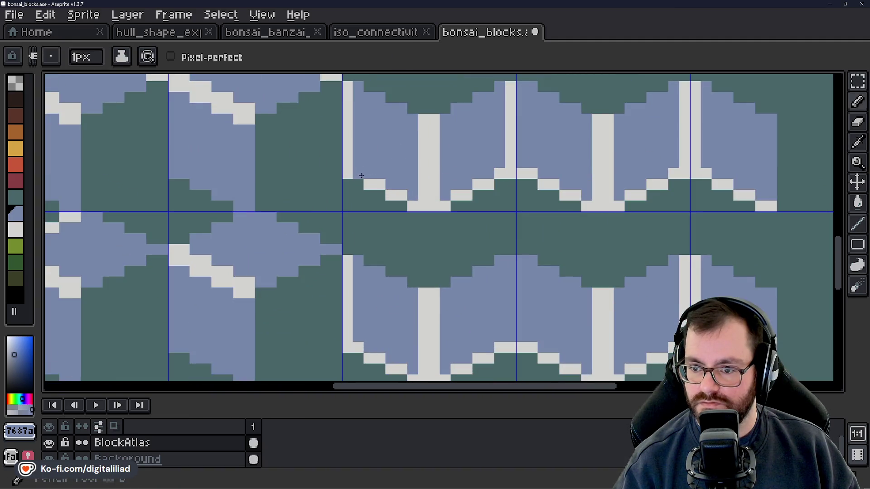
pyautogui.moveTo(367, 182); pyautogui.dragTo(419, 206)
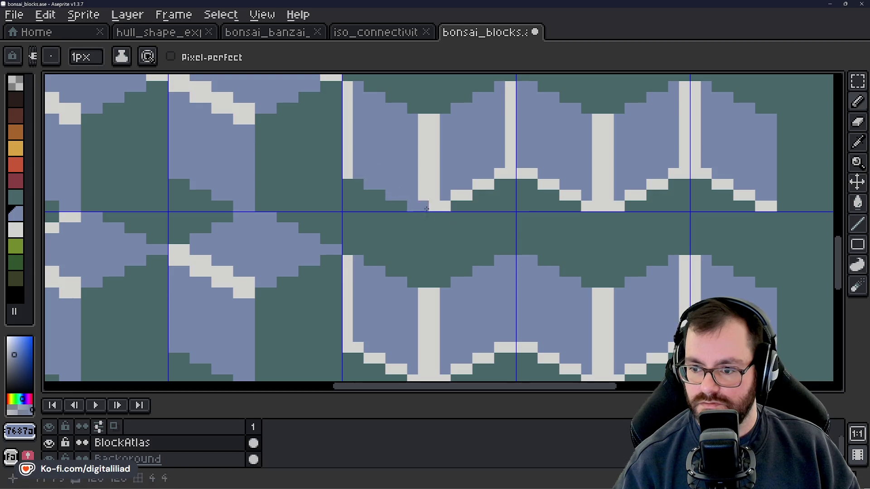
pyautogui.moveTo(498, 229); pyautogui.dragTo(354, 238)
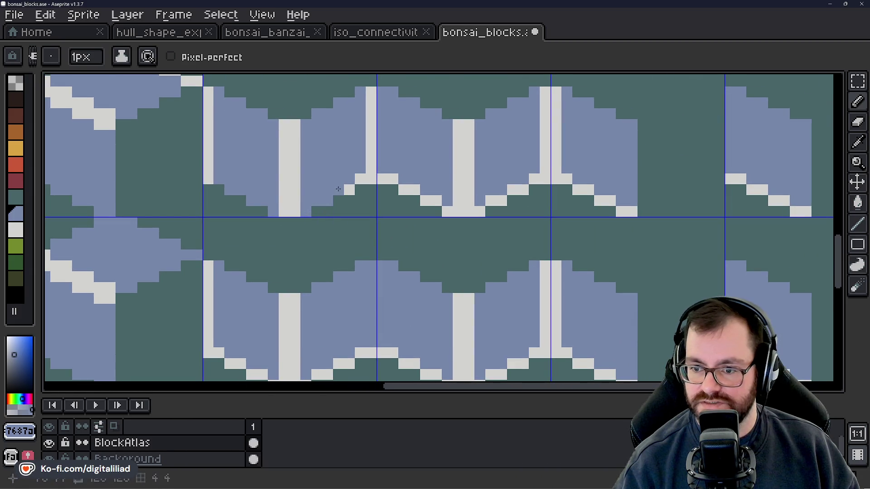
pyautogui.hscroll(2, 352, 202)
pyautogui.moveTo(324, 174); pyautogui.dragTo(343, 184)
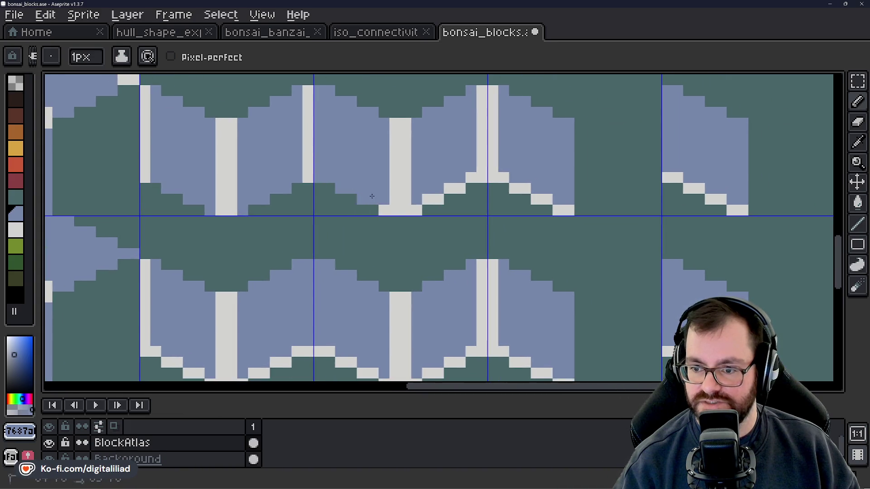
pyautogui.click(385, 210)
pyautogui.click(418, 209)
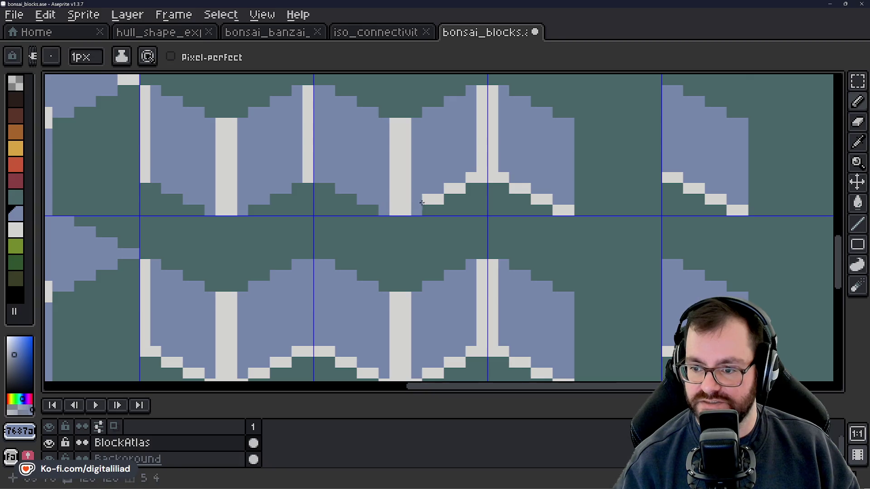
pyautogui.hscroll(4, 349, 213)
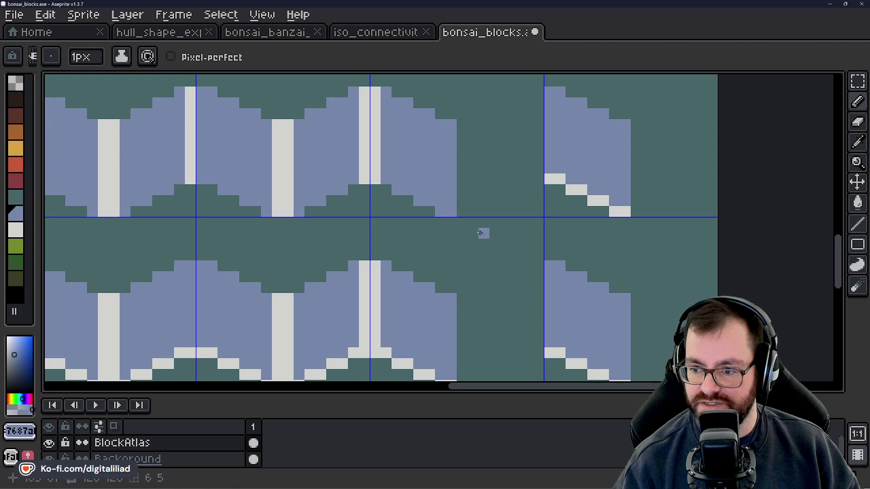
pyautogui.moveTo(475, 232); pyautogui.dragTo(321, 205)
pyautogui.moveTo(435, 173); pyautogui.dragTo(472, 189)
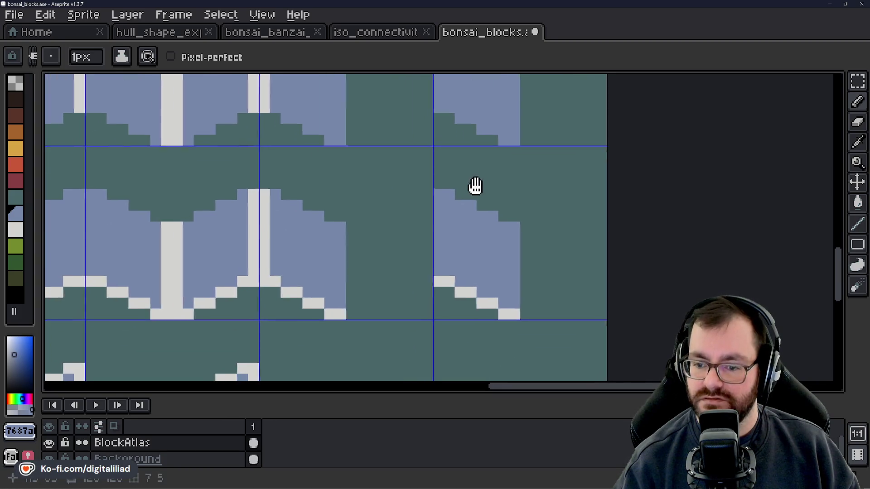
pyautogui.scroll(-3, 417, 214)
pyautogui.scroll(2, 423, 209)
# Paint the next tile's white stair-step pixels blue and the pixels beside the white column teal.
pyautogui.moveTo(424, 210); pyautogui.dragTo(446, 295)
pyautogui.scroll(-2, 320, 332)
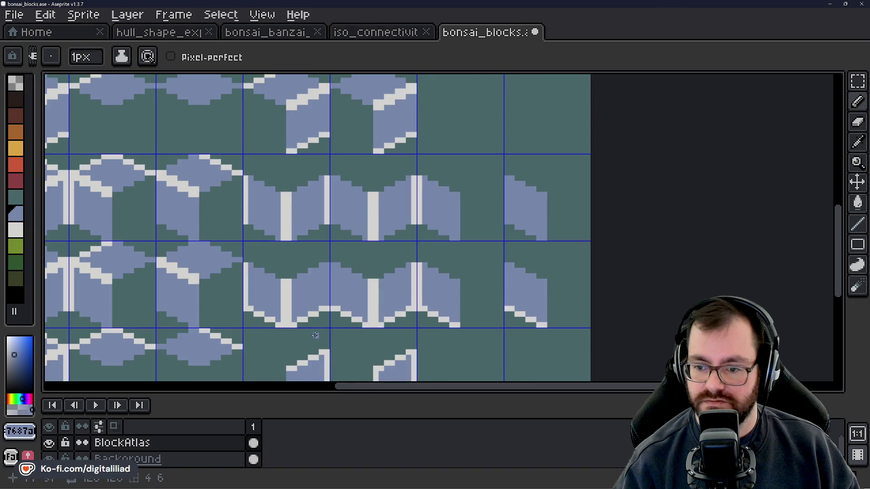
pyautogui.scroll(2, 316, 317)
pyautogui.scroll(1, 200, 264)
pyautogui.scroll(1, 177, 219)
pyautogui.click(177, 219)
pyautogui.moveTo(178, 219); pyautogui.dragTo(324, 261)
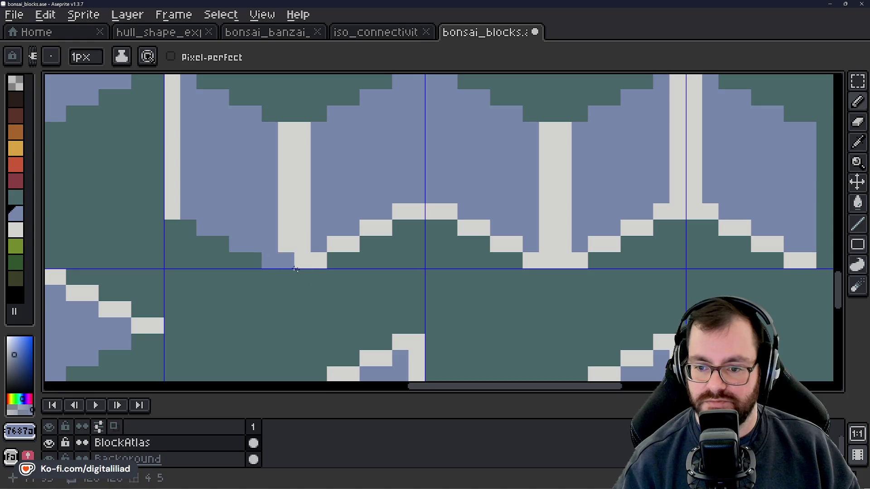
pyautogui.moveTo(358, 231)
pyautogui.mouseDown()
pyautogui.moveTo(384, 216)
pyautogui.moveTo(248, 204)
pyautogui.moveTo(363, 243)
pyautogui.mouseUp()
pyautogui.moveTo(395, 268)
pyautogui.mouseDown()
pyautogui.moveTo(164, 287)
pyautogui.moveTo(186, 268)
pyautogui.mouseUp()
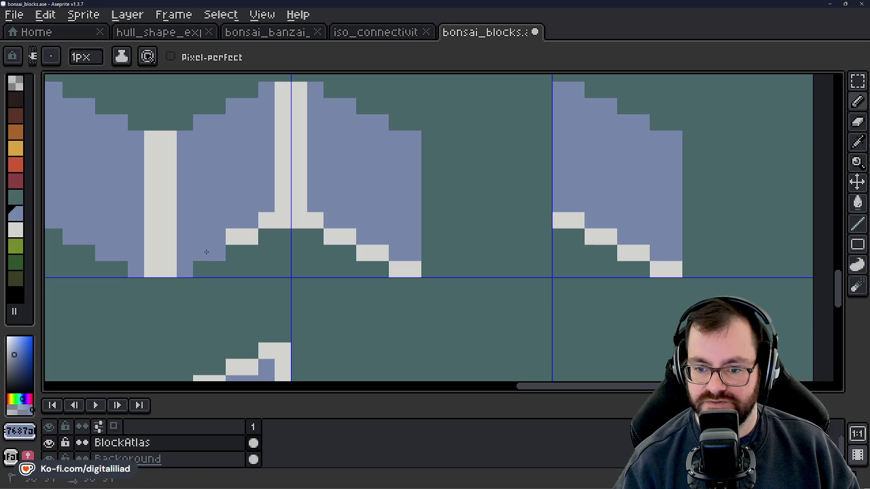
pyautogui.click(316, 213)
pyautogui.moveTo(327, 219); pyautogui.dragTo(392, 261)
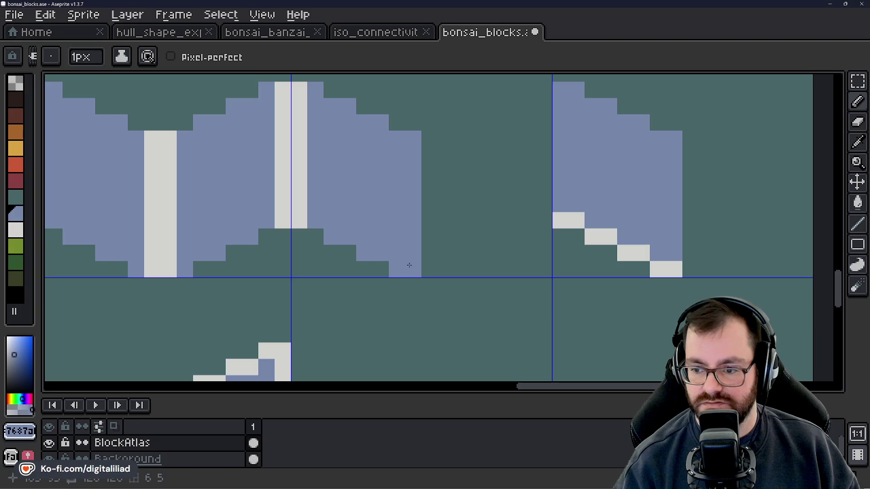
# Paint the white stair pixels blue on the left and right edges of the following tiles.
pyautogui.moveTo(428, 287); pyautogui.dragTo(263, 271)
pyautogui.click(390, 205)
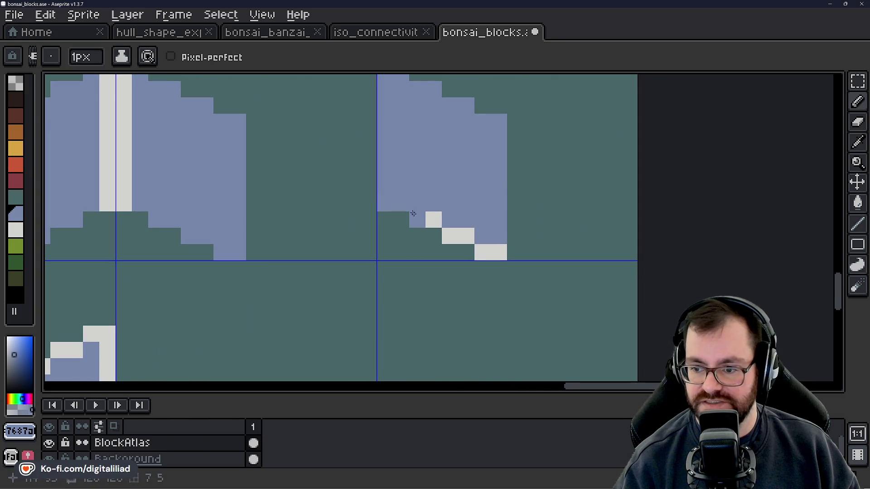
pyautogui.click(460, 235)
pyautogui.click(498, 252)
pyautogui.scroll(-4, 491, 248)
pyautogui.scroll(3, 340, 257)
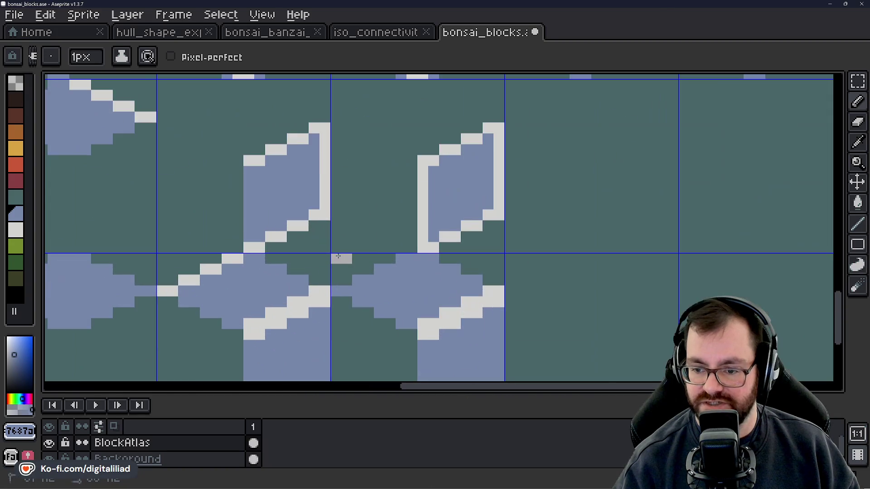
pyautogui.click(250, 247)
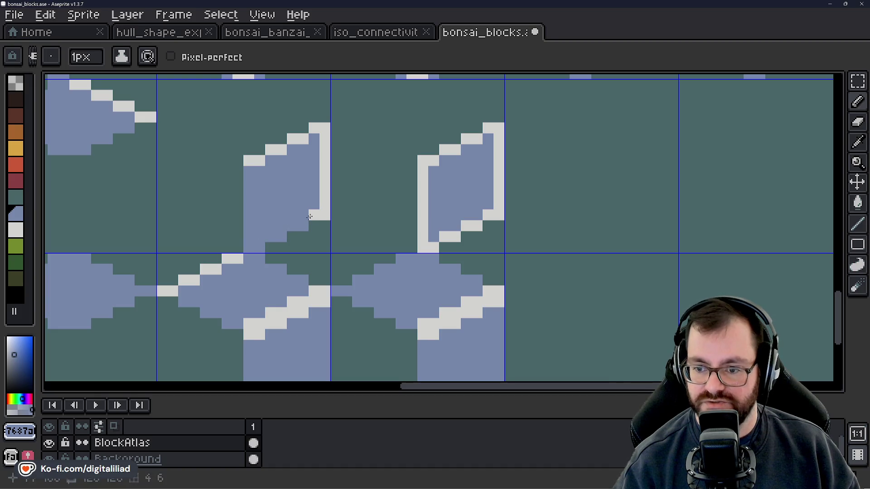
pyautogui.scroll(2, 412, 254)
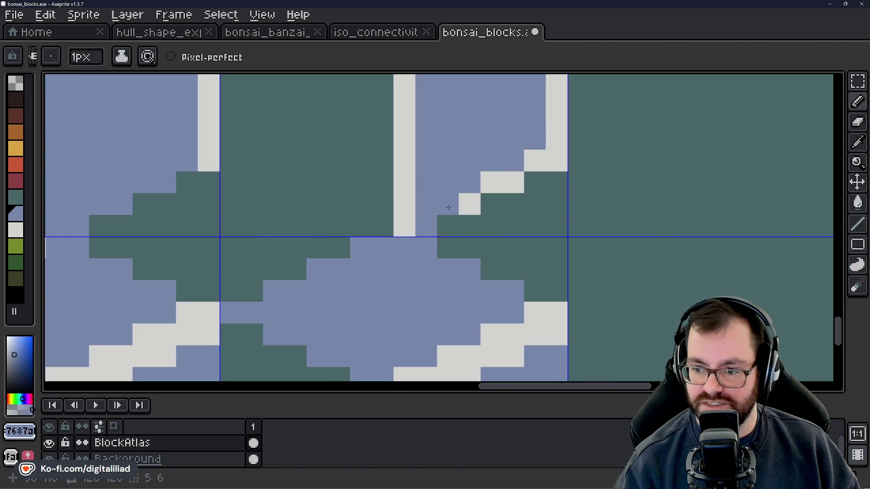
pyautogui.click(487, 184)
pyautogui.click(512, 181)
pyautogui.click(534, 160)
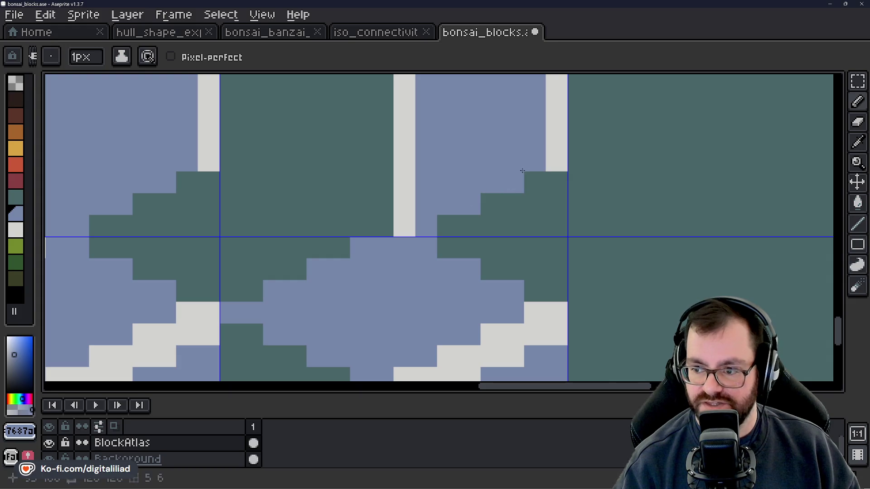
pyautogui.scroll(-3, 476, 276)
pyautogui.scroll(2, 422, 354)
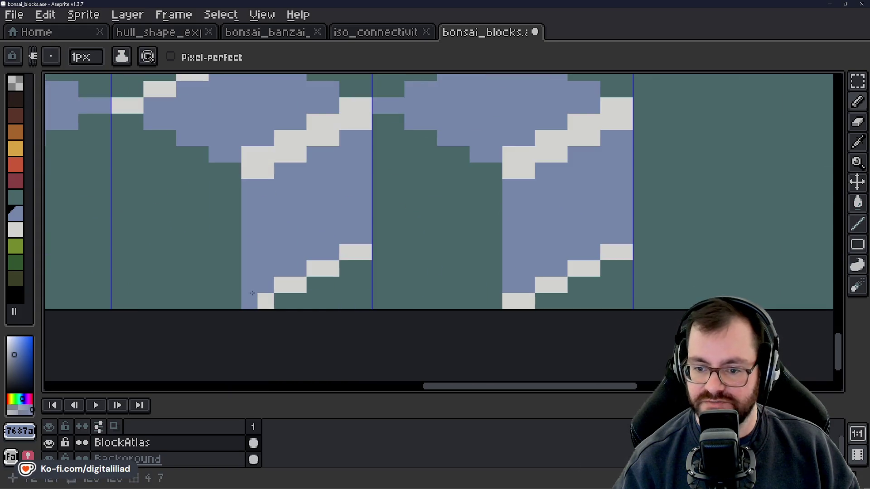
# Recolour the lower white stair pixels blue across both close-up tiles, then zoom out.
pyautogui.click(282, 286)
pyautogui.click(298, 285)
pyautogui.click(323, 269)
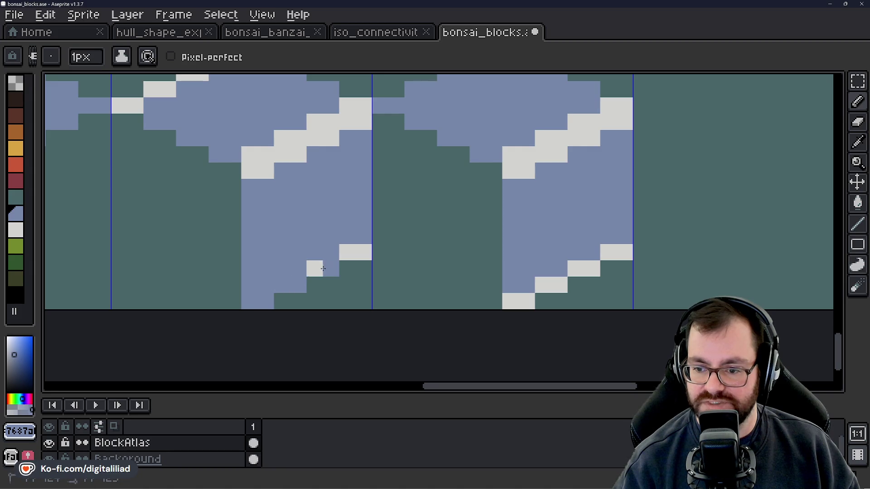
pyautogui.click(347, 252)
pyautogui.click(363, 253)
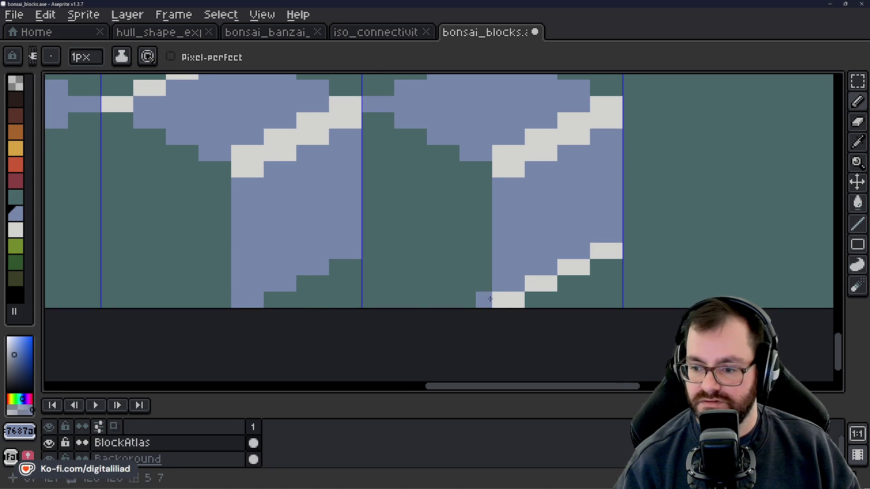
pyautogui.click(500, 300)
pyautogui.click(517, 299)
pyautogui.click(533, 284)
pyautogui.click(549, 284)
pyautogui.click(566, 268)
pyautogui.click(581, 268)
pyautogui.click(598, 251)
pyautogui.click(610, 254)
pyautogui.scroll(-4, 611, 255)
pyautogui.scroll(-1, 525, 281)
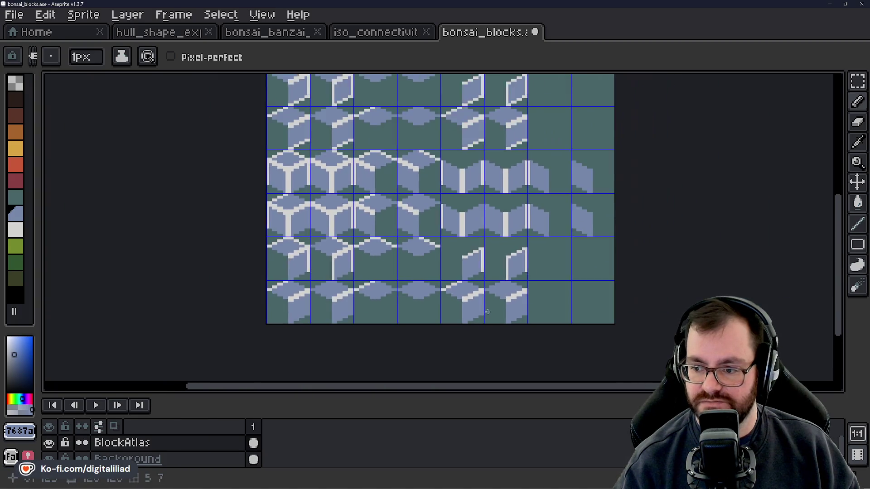
pyautogui.scroll(-2, 515, 274)
pyautogui.moveTo(516, 274); pyautogui.dragTo(423, 259)
# Save bonsai_blocks.ase and pick the dark green, dark olive, first and light grey palette colours.
pyautogui.scroll(1, 392, 245)
pyautogui.hotkey('ctrl', 's')
pyautogui.moveTo(375, 202); pyautogui.dragTo(381, 220)
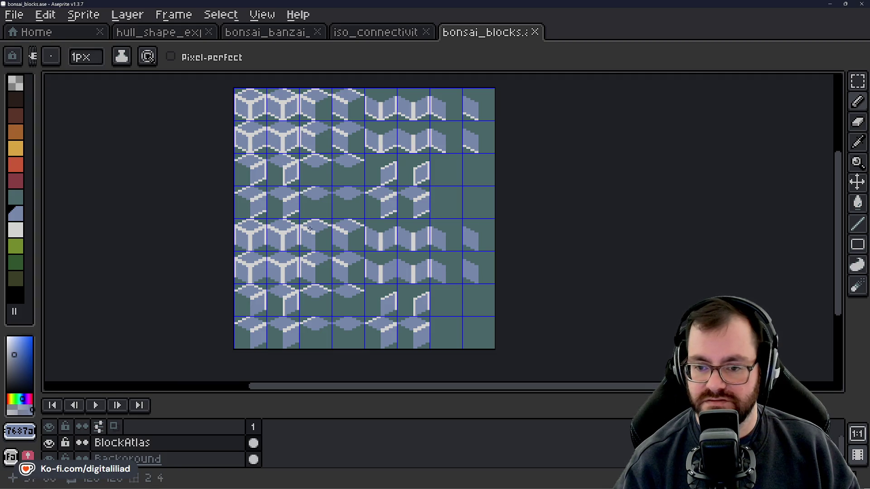
pyautogui.click(16, 265)
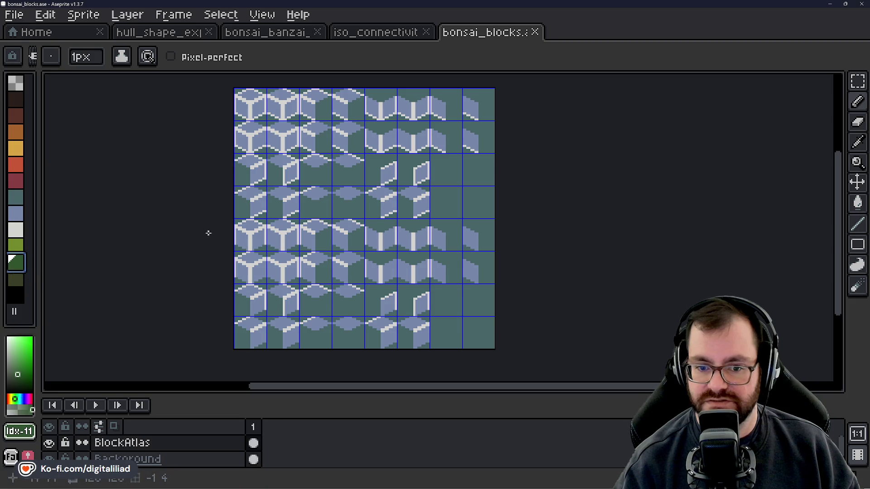
pyautogui.scroll(2, 235, 139)
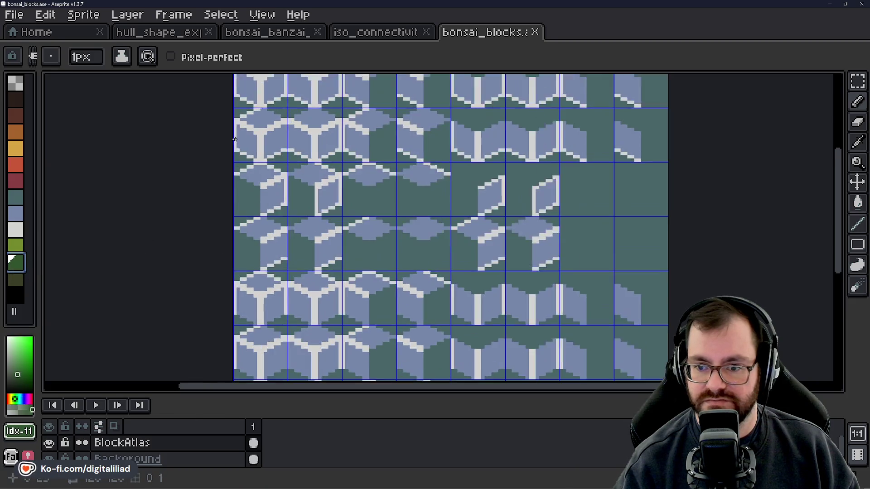
pyautogui.click(16, 280)
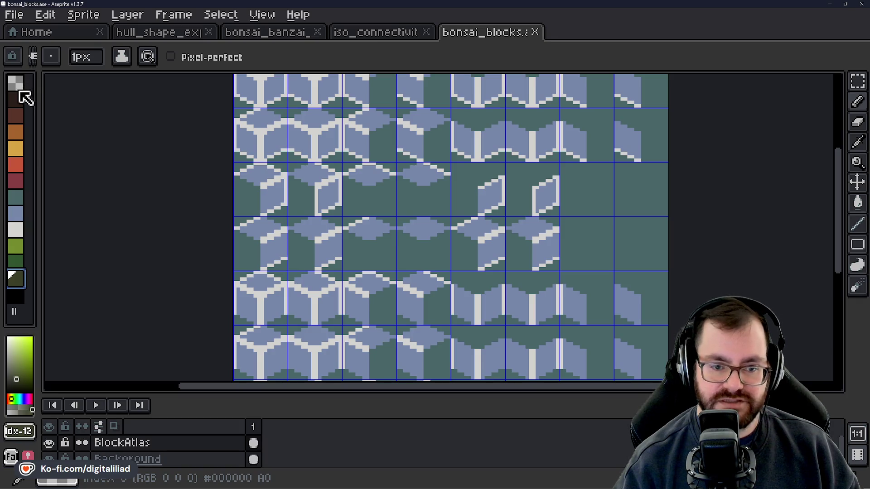
pyautogui.click(17, 84)
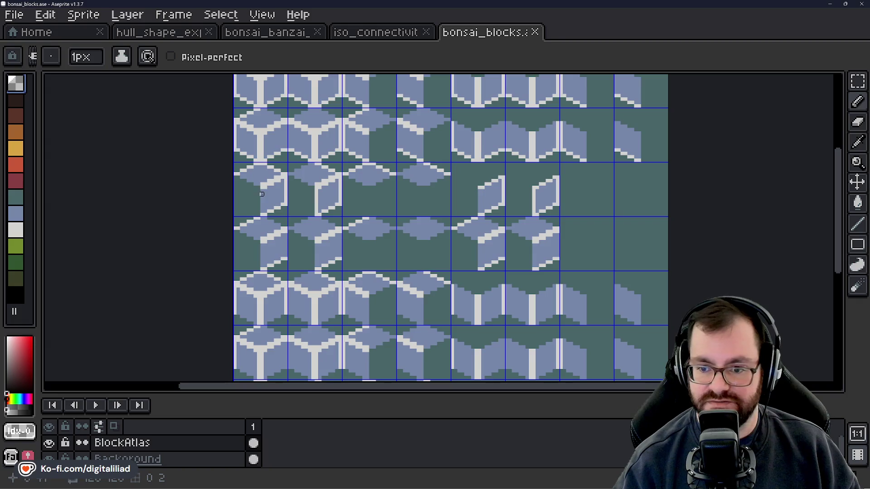
pyautogui.click(17, 231)
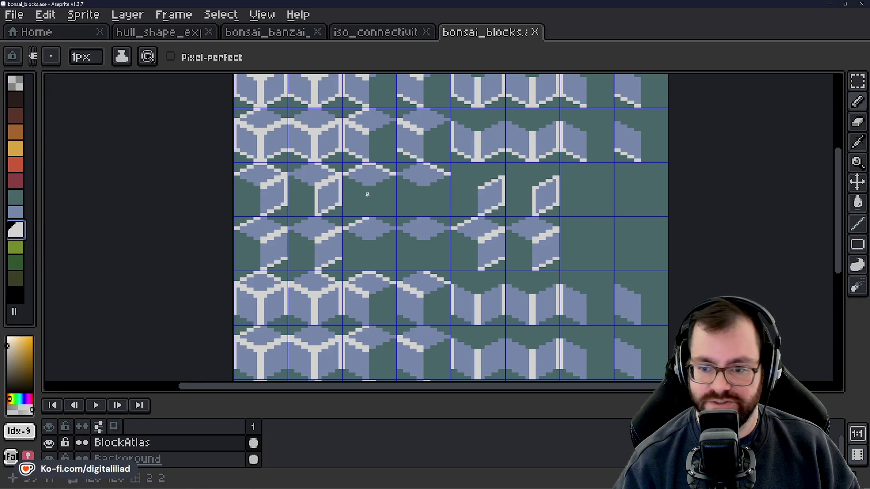
# Save the atlas again and select the Background layer.
pyautogui.scroll(-3, 357, 200)
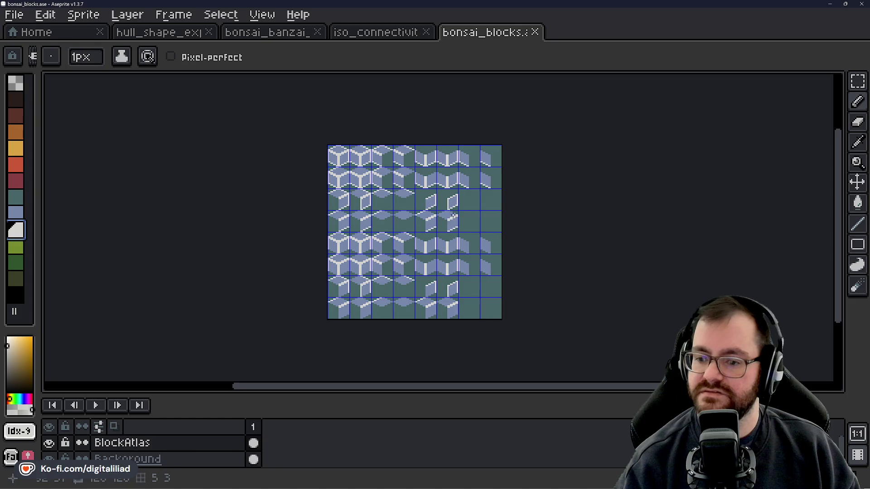
pyautogui.moveTo(448, 210); pyautogui.dragTo(448, 215)
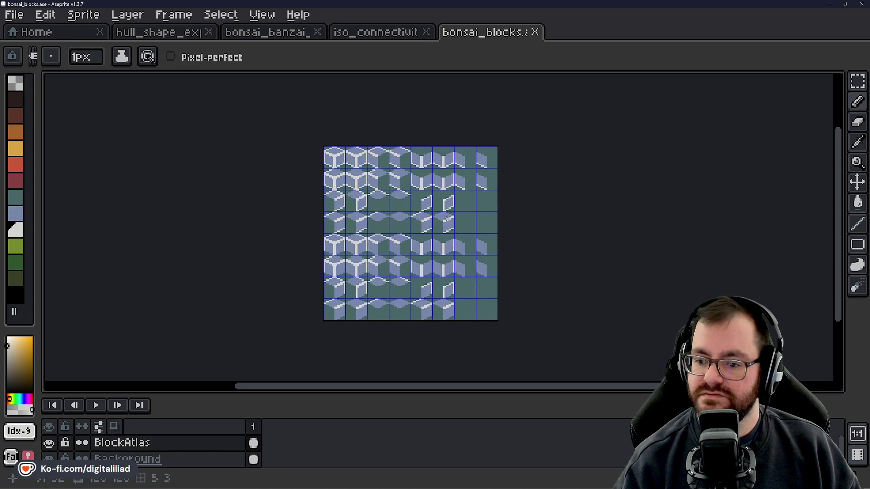
pyautogui.scroll(3, 371, 316)
pyautogui.scroll(-3, 371, 316)
pyautogui.moveTo(410, 255); pyautogui.dragTo(405, 253)
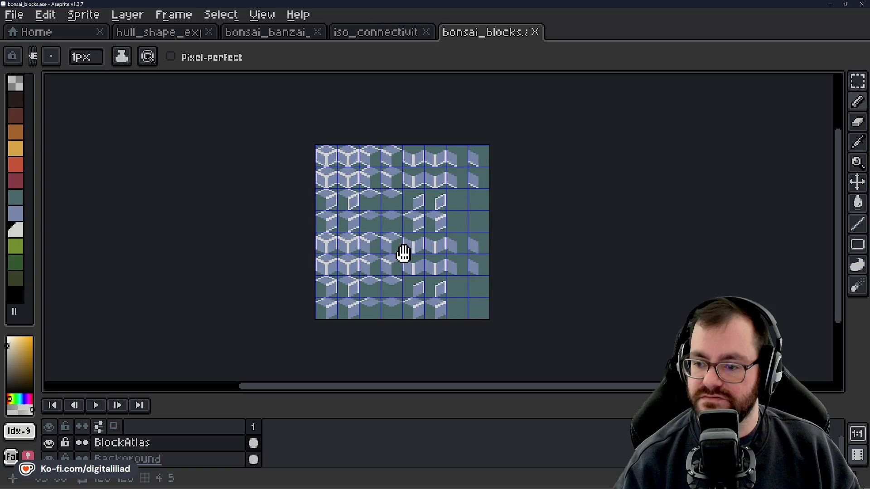
pyautogui.scroll(1, 399, 250)
pyautogui.hotkey('ctrl', 's')
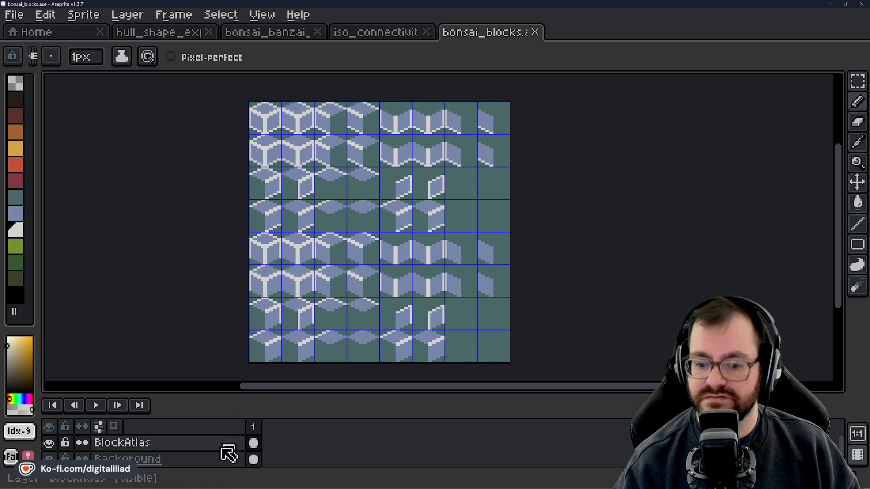
pyautogui.click(166, 459)
# Hide the teal Background layer and export the atlas as bonsai_blocks.png with transparency.
pyautogui.click(49, 459)
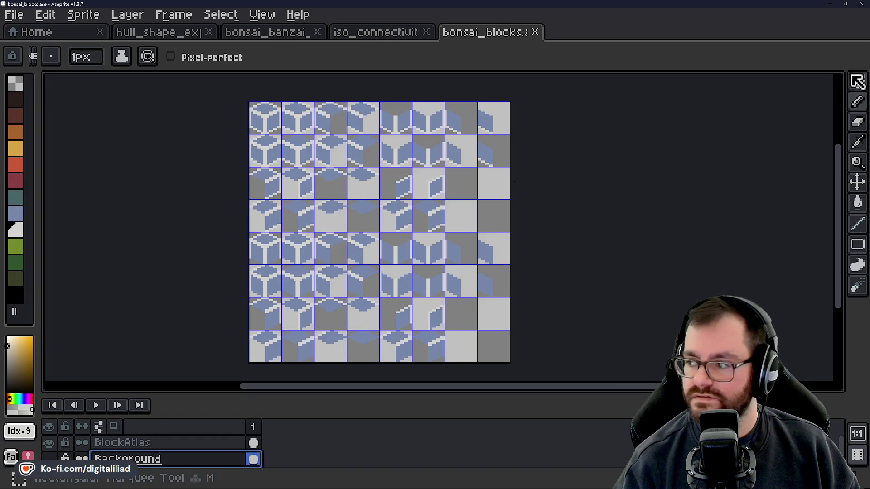
pyautogui.click(857, 79)
pyautogui.hotkey('ctrl', 'shift', 'e')
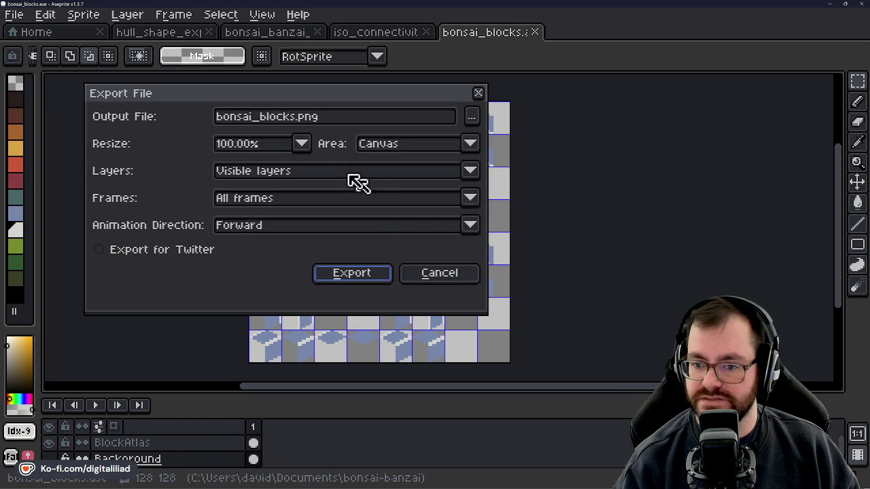
pyautogui.click(350, 275)
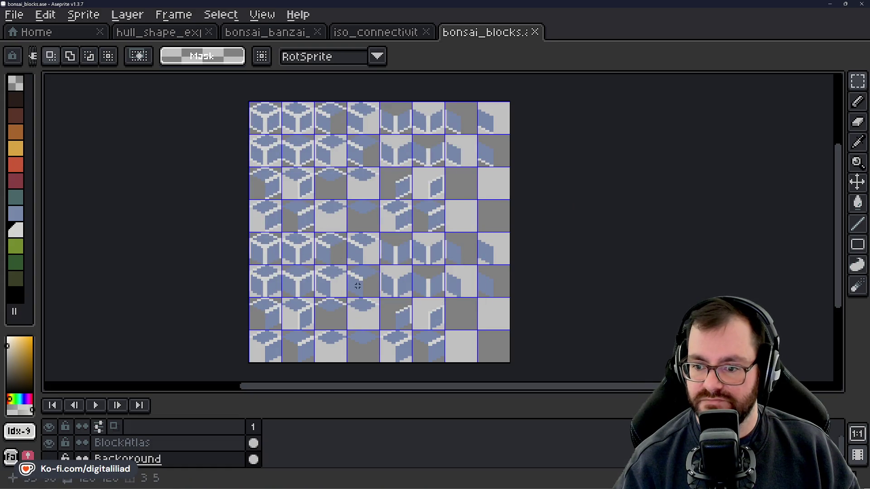
pyautogui.hscroll(1, 470, 312)
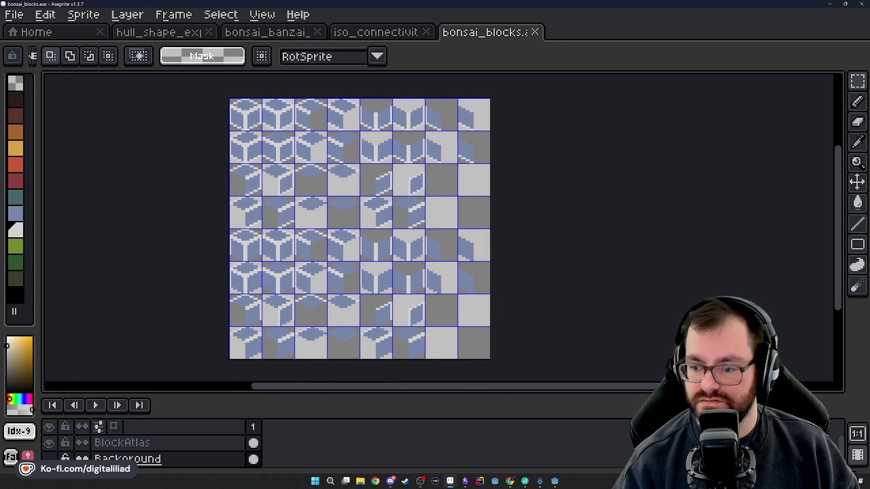
# Return to the Godot project and look over the res:// folder in FileSystem.
pyautogui.click(555, 481)
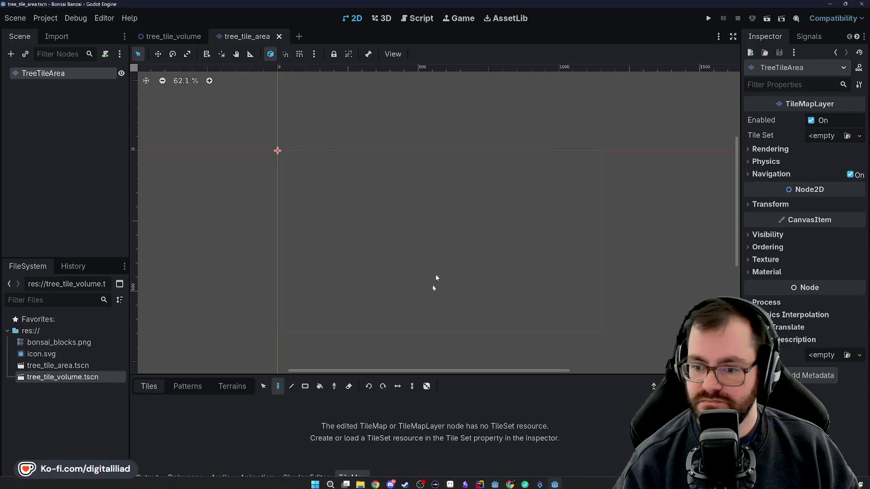
pyautogui.click(82, 366)
pyautogui.click(46, 329)
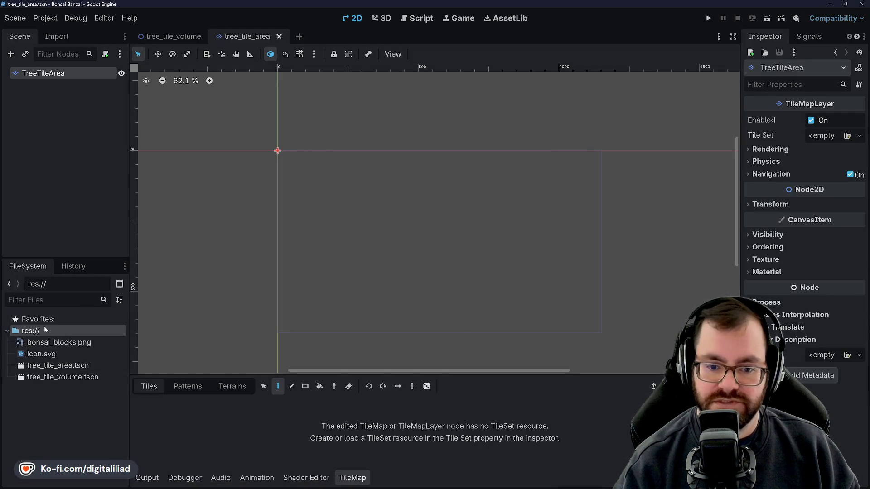
pyautogui.rightClick(47, 330)
pyautogui.moveTo(109, 341)
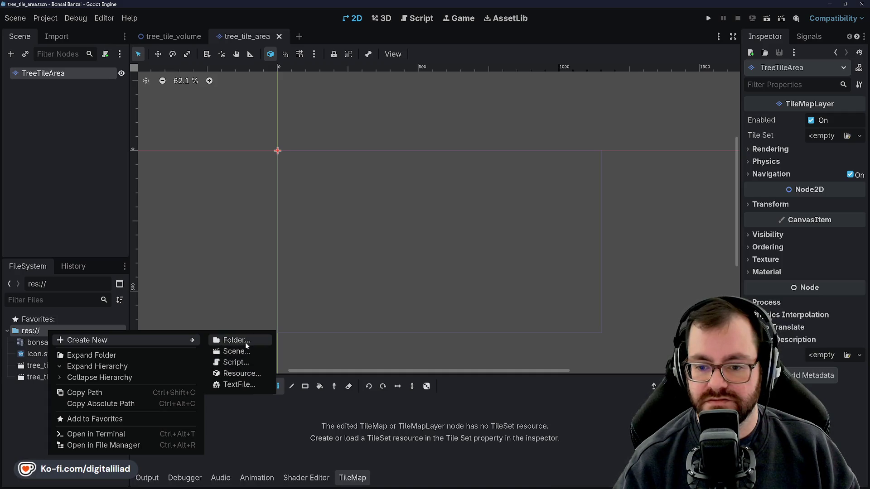
pyautogui.click(232, 409)
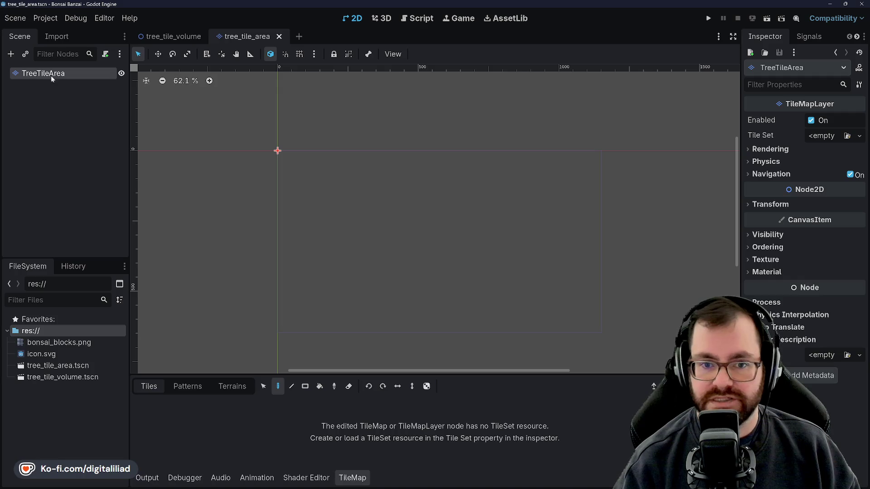
# Give TreeTileArea a new TileSet with Isometric tile shape.
pyautogui.click(57, 131)
pyautogui.click(63, 79)
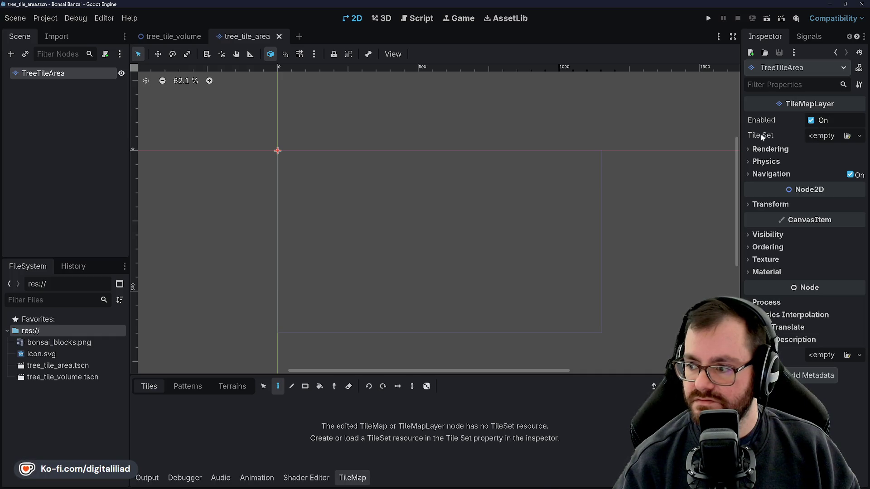
pyautogui.click(836, 135)
pyautogui.click(822, 163)
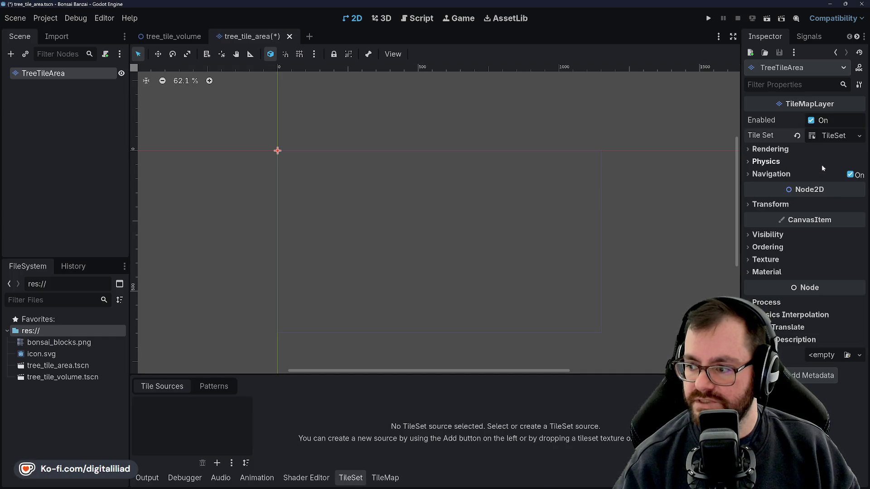
pyautogui.click(818, 136)
pyautogui.scroll(4, 370, 163)
pyautogui.scroll(3, 303, 163)
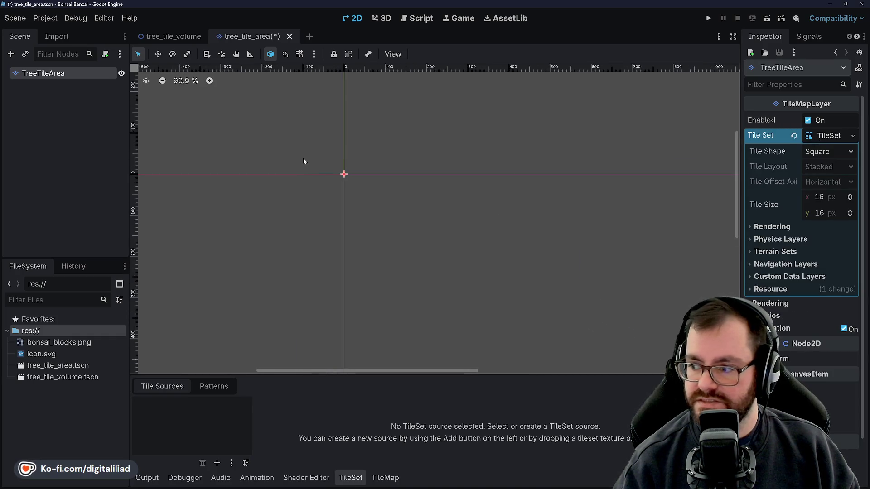
pyautogui.click(850, 151)
pyautogui.click(807, 180)
# Show the TileMap bottom panel so the isometric grid appears on the canvas.
pyautogui.scroll(5, 449, 194)
pyautogui.scroll(-3, 445, 197)
pyautogui.scroll(-3, 282, 200)
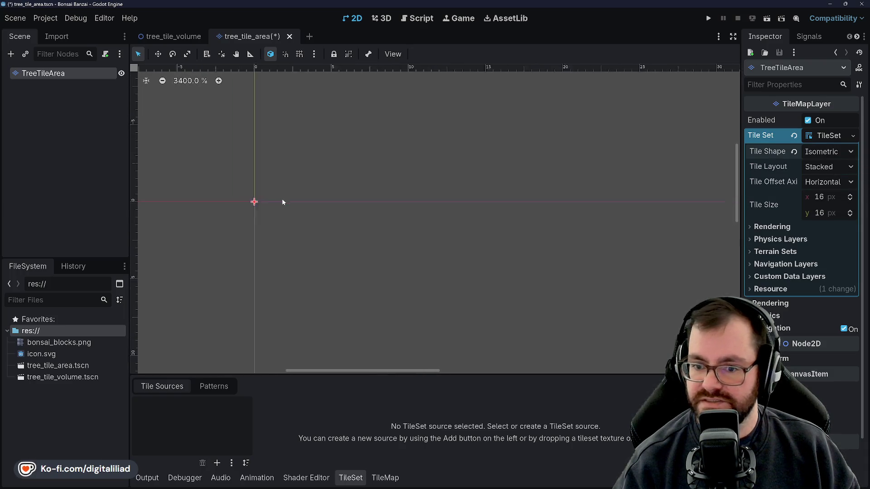
pyautogui.scroll(-2, 308, 197)
pyautogui.scroll(-3, 308, 195)
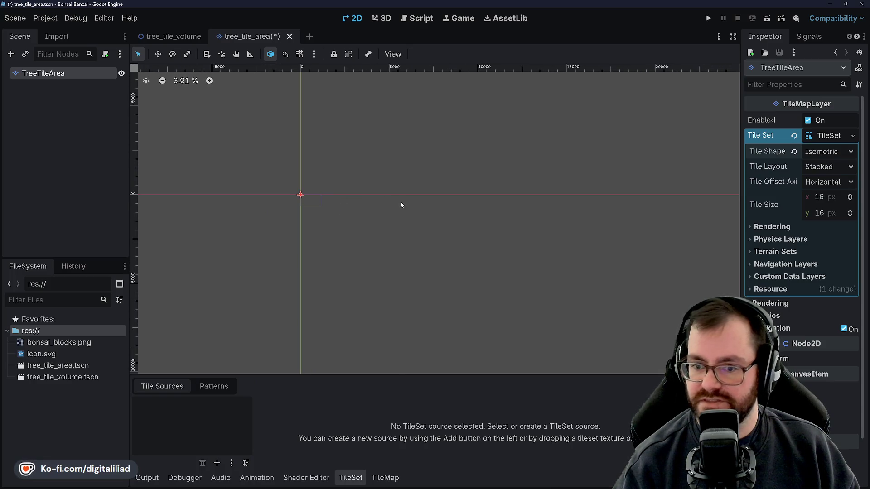
pyautogui.scroll(2, 295, 191)
pyautogui.scroll(3, 345, 227)
pyautogui.scroll(2, 376, 196)
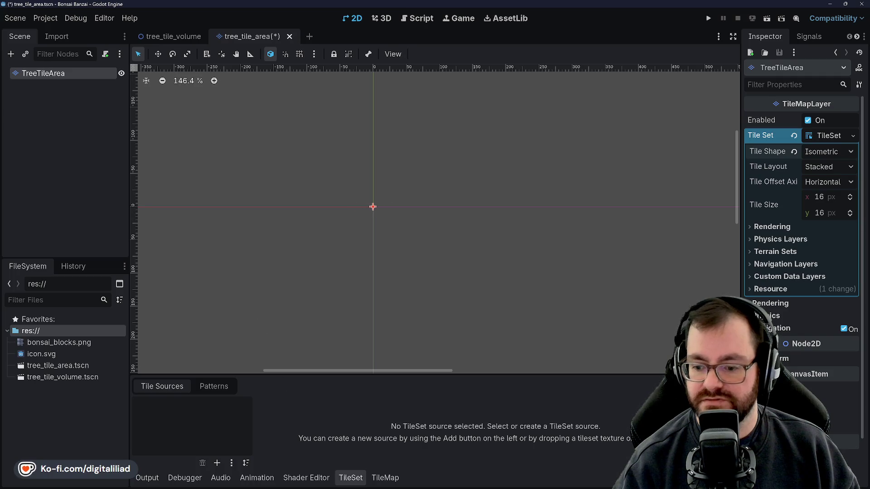
pyautogui.click(388, 478)
pyautogui.scroll(2, 372, 211)
pyautogui.scroll(5, 351, 188)
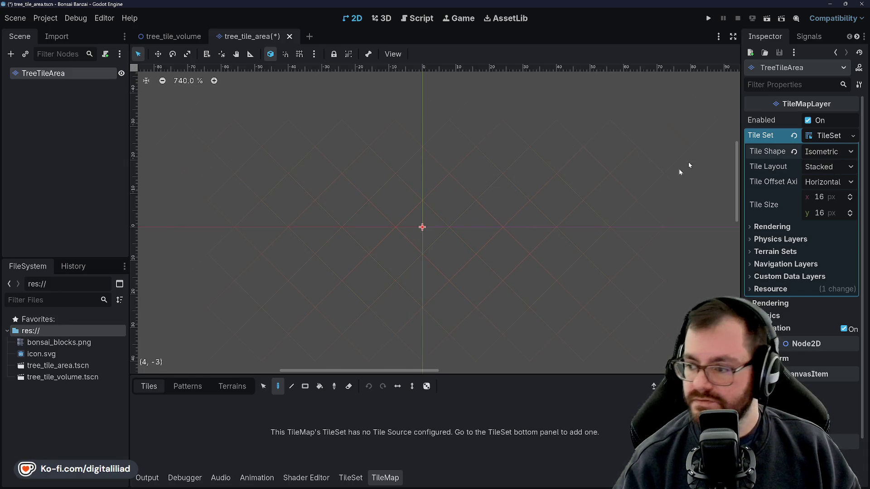
# Set the TileSet tile height to 8 px, giving 16×8 px tiles.
pyautogui.click(827, 197)
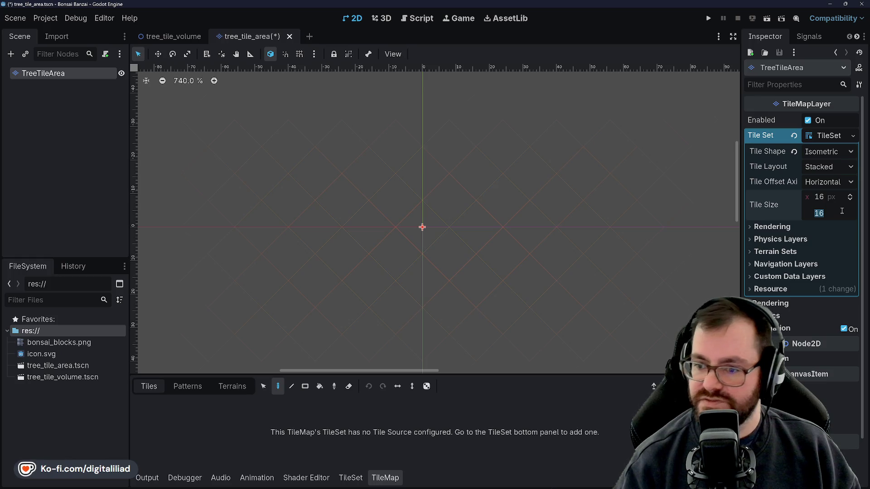
pyautogui.write('8')
pyautogui.press('Return')
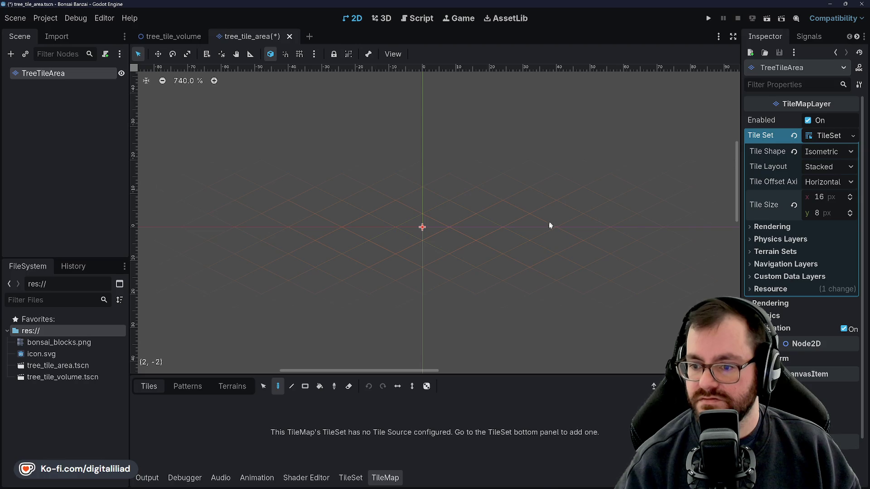
pyautogui.scroll(4, 370, 228)
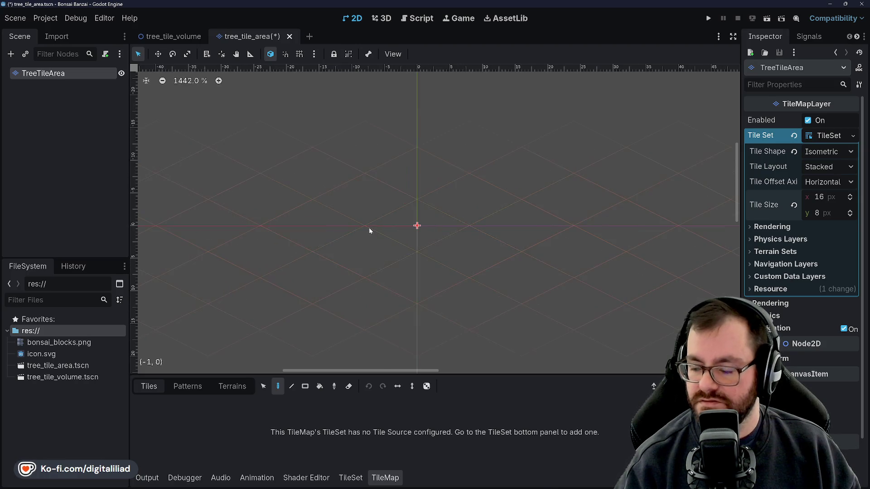
# Set the tile layout to Diamond Down and disable navigation on the layer.
pyautogui.click(823, 182)
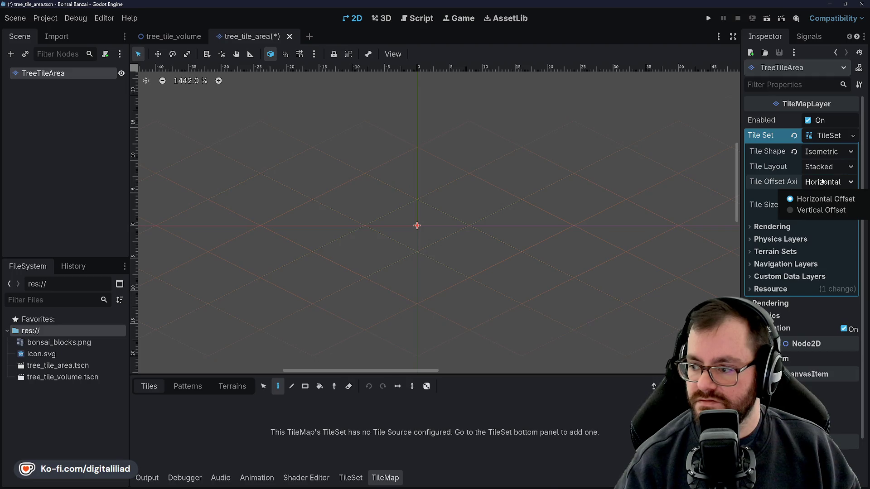
pyautogui.click(823, 166)
pyautogui.click(824, 239)
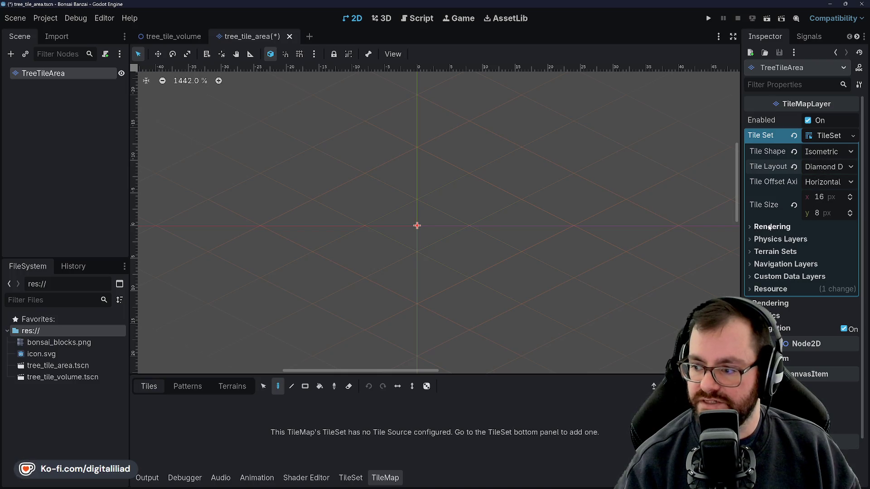
pyautogui.scroll(-6, 383, 195)
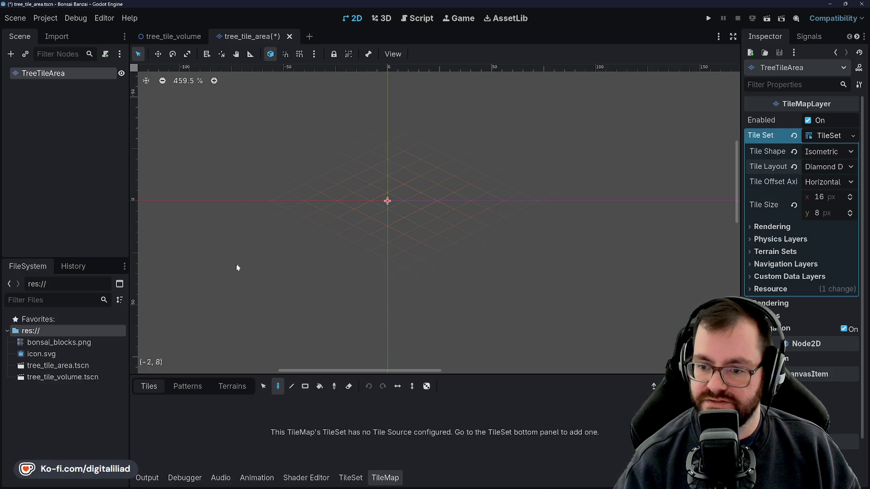
pyautogui.scroll(8, 358, 195)
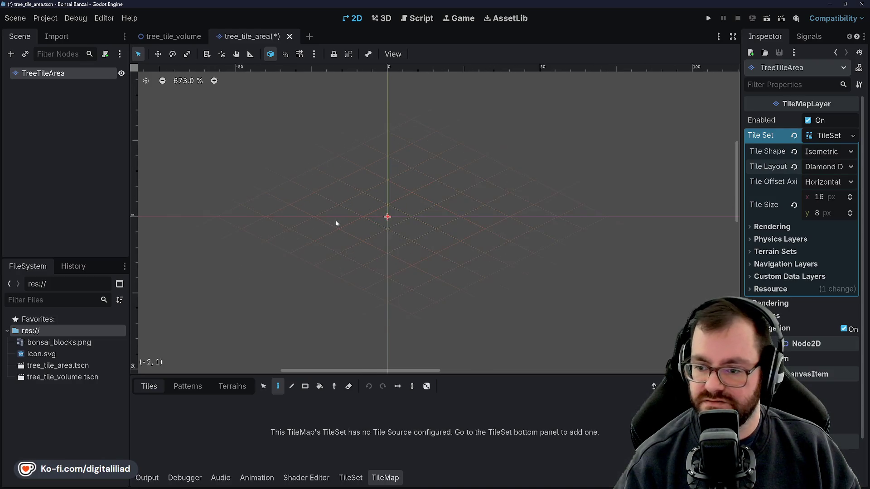
pyautogui.scroll(3, 325, 233)
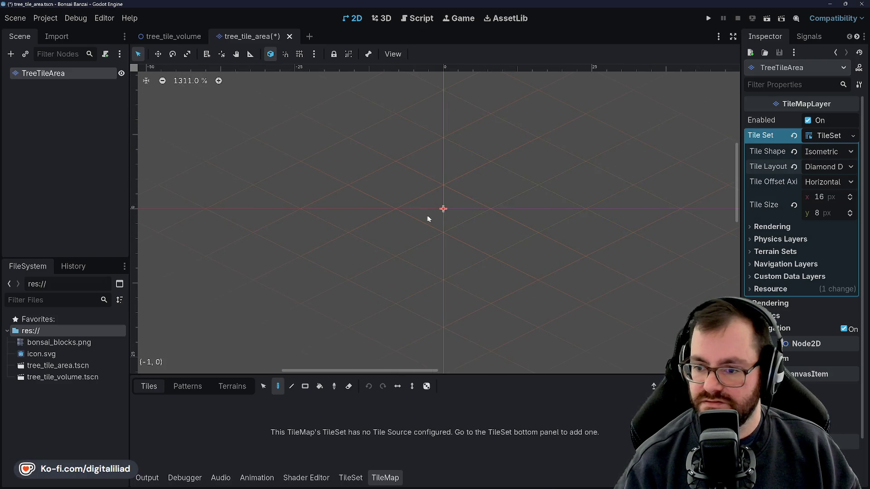
pyautogui.moveTo(445, 210); pyautogui.dragTo(442, 245)
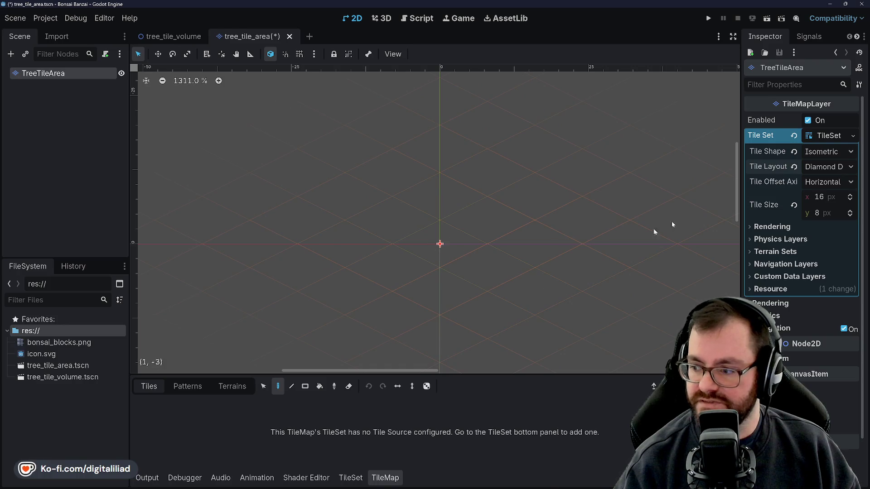
pyautogui.click(843, 329)
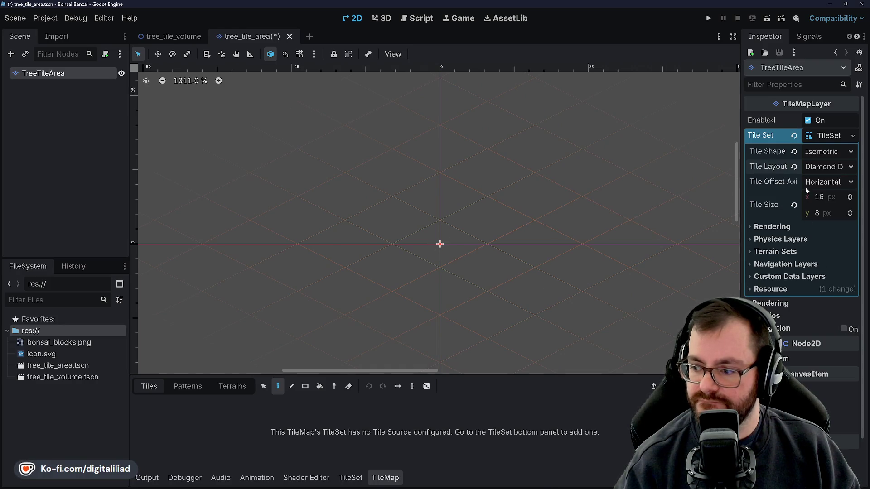
# Collapse the Rendering and Physics sections and save tree_tile_area.tscn with Ctrl+S.
pyautogui.click(770, 303)
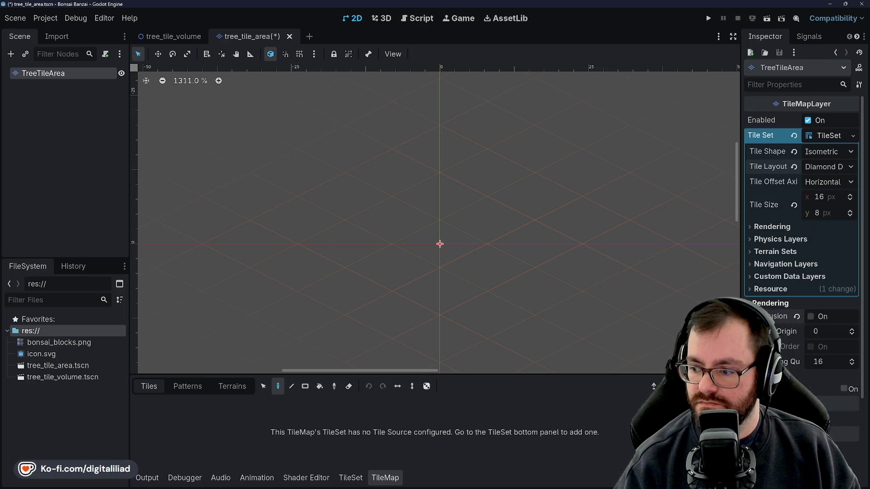
pyautogui.click(770, 303)
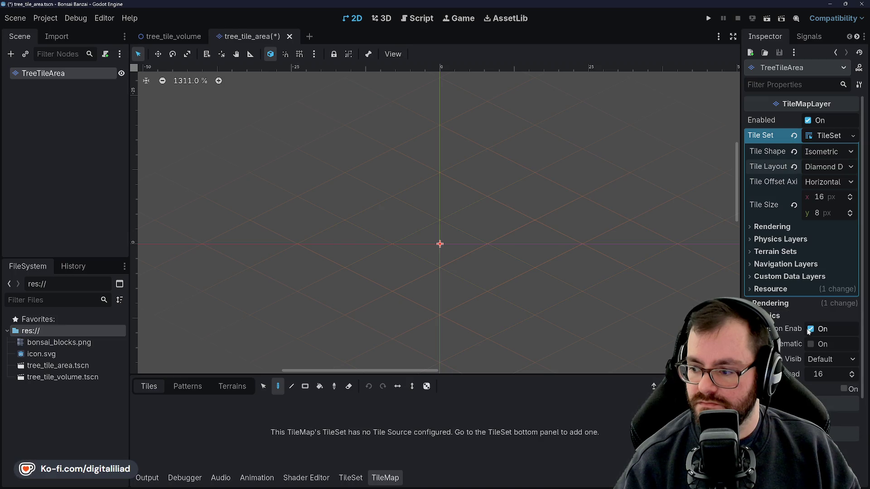
pyautogui.click(772, 316)
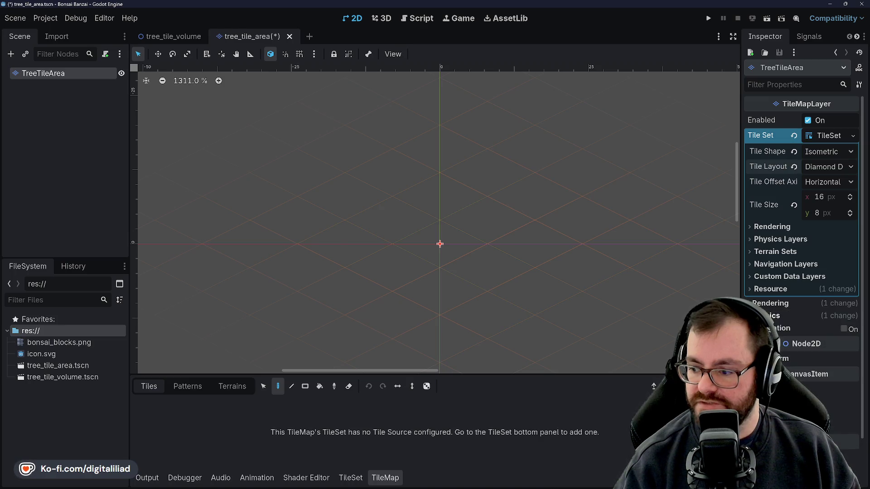
pyautogui.hotkey('ctrl', 's')
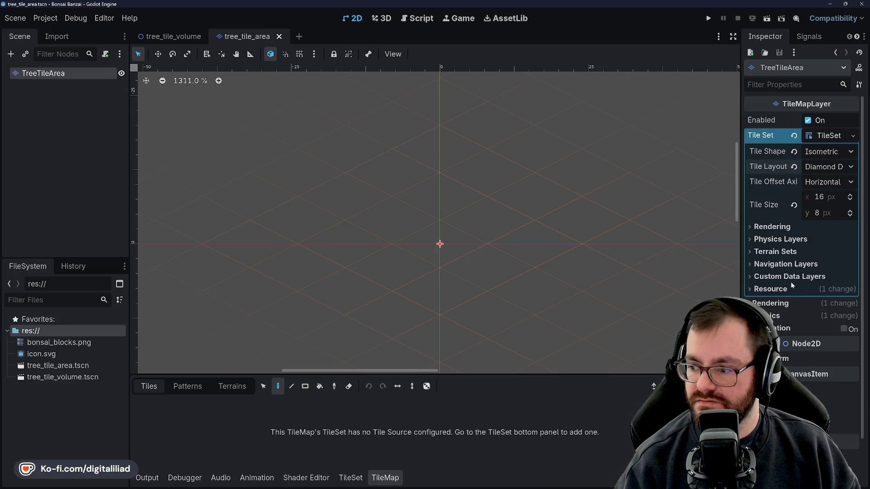
# Save TreeTileArea's TileSet resource to its own file, tree_tile_set.tres.
pyautogui.click(848, 136)
pyautogui.click(859, 135)
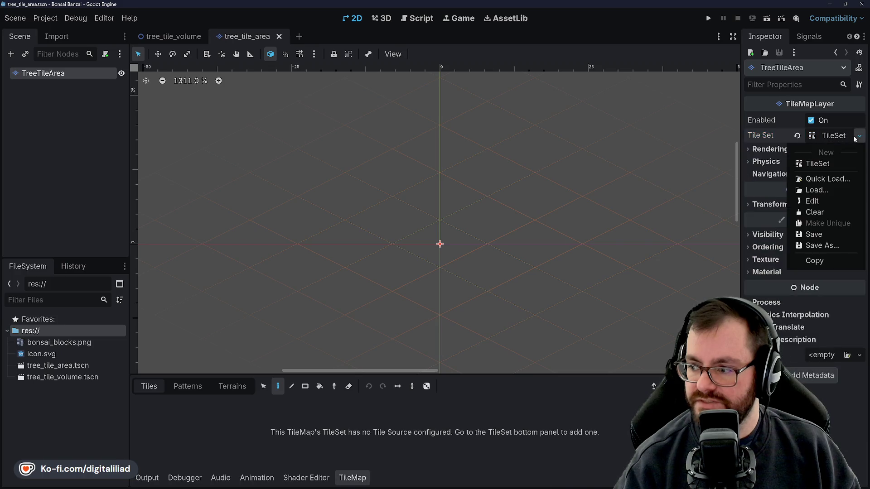
pyautogui.click(823, 233)
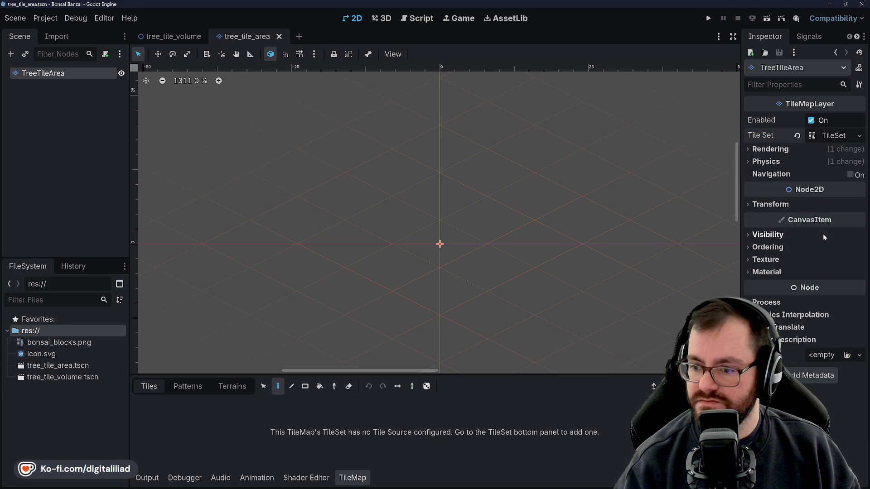
pyautogui.click(859, 135)
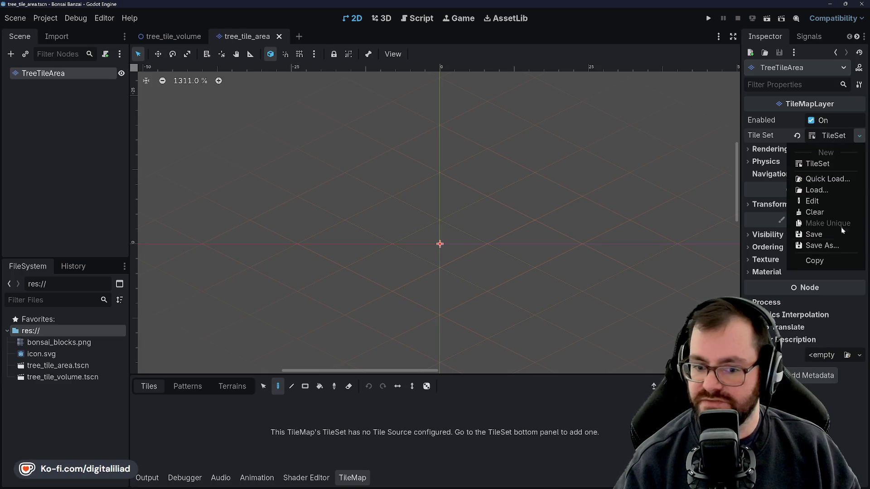
pyautogui.click(836, 240)
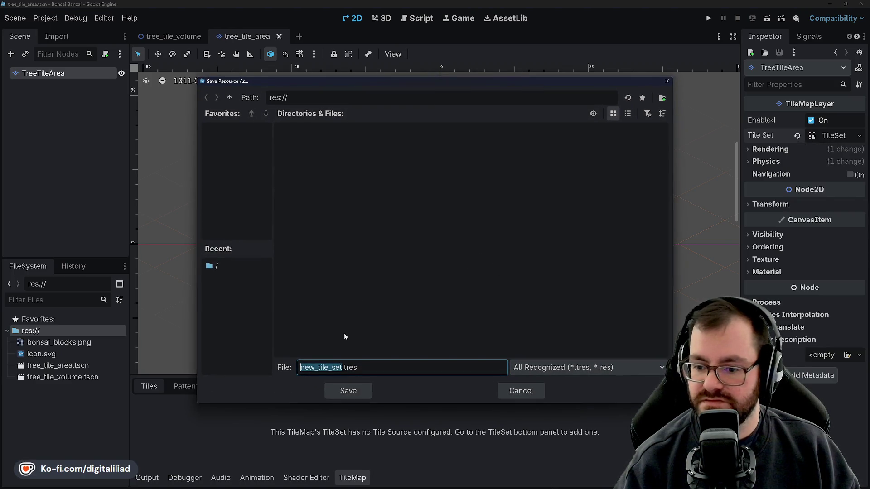
pyautogui.write('til')
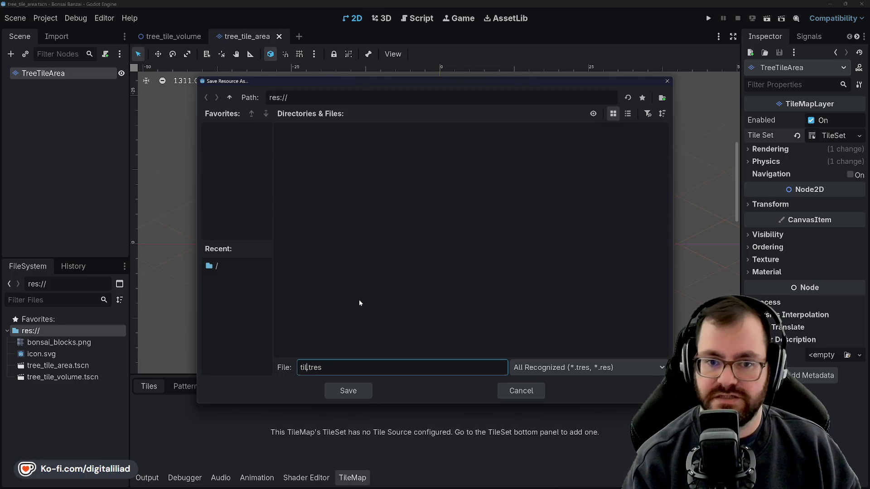
pyautogui.write('ree_tile_set')
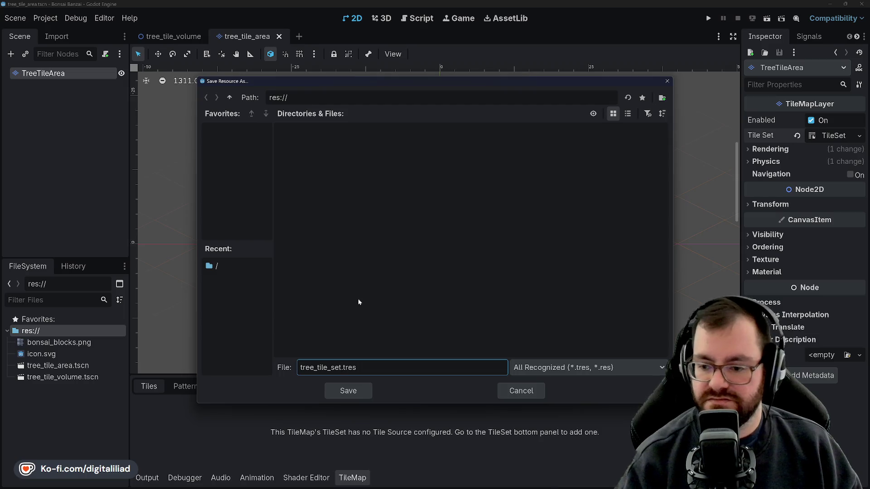
pyautogui.click(356, 391)
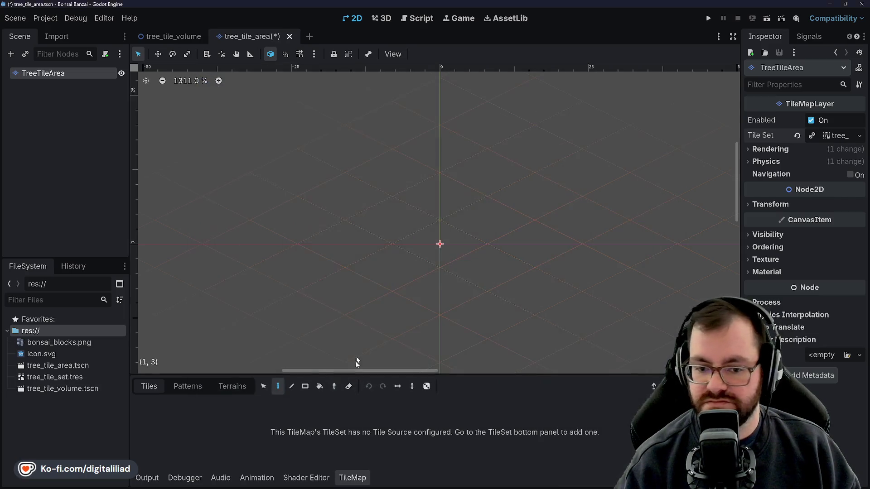
pyautogui.moveTo(431, 270); pyautogui.dragTo(437, 214)
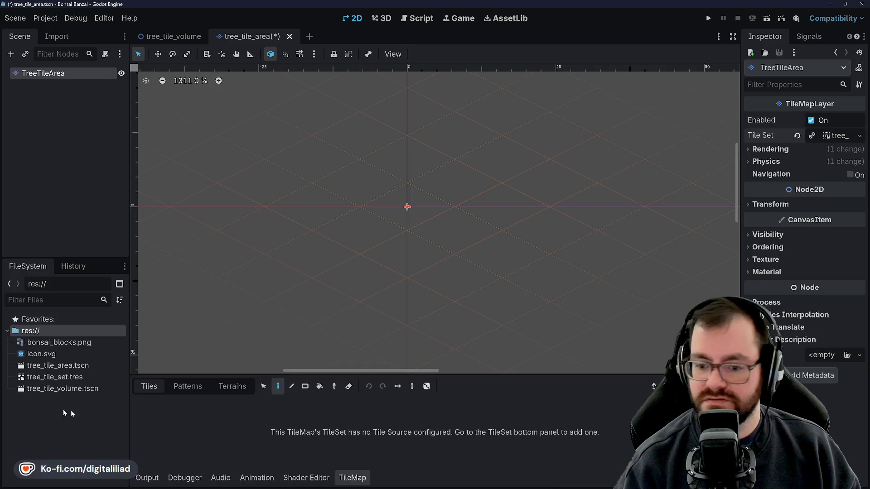
# Add bonsai_blocks.png as an atlas source to tree_tile_set.tres, declining auto-created tiles.
pyautogui.click(75, 377)
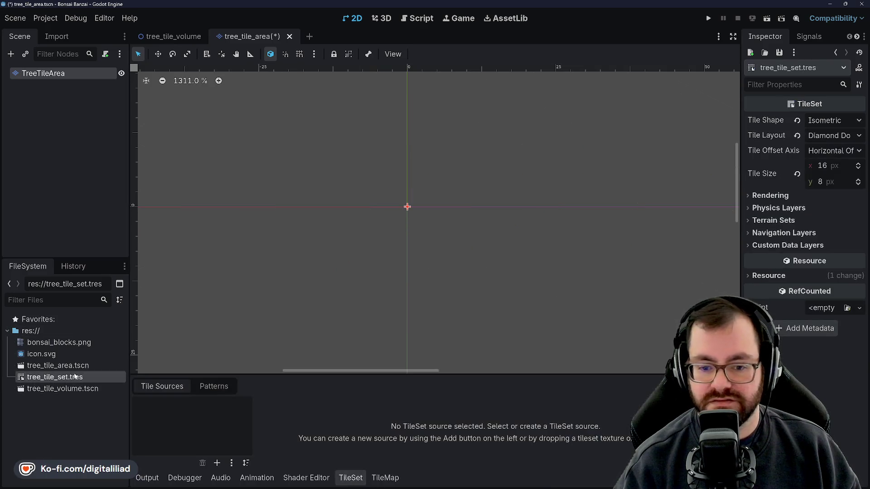
pyautogui.click(230, 468)
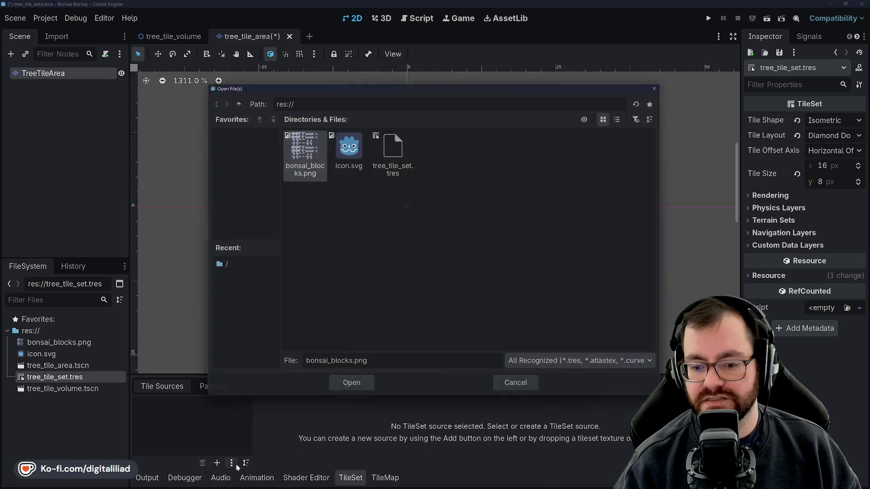
pyautogui.click(349, 388)
pyautogui.click(484, 260)
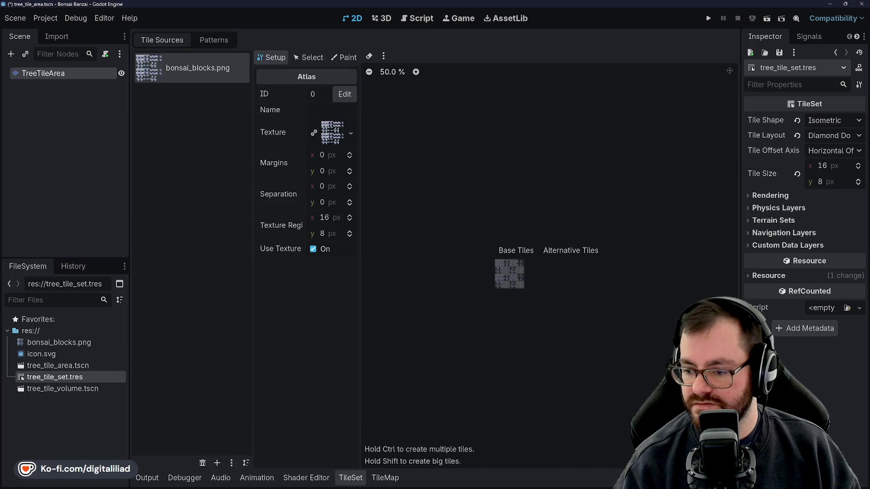
# Maximize the tile set editor and turn off Use Texture Padding for the atlas.
pyautogui.hotkey('shift', 'F12')
pyautogui.scroll(3, 549, 272)
pyautogui.scroll(10, 557, 261)
pyautogui.scroll(-4, 481, 246)
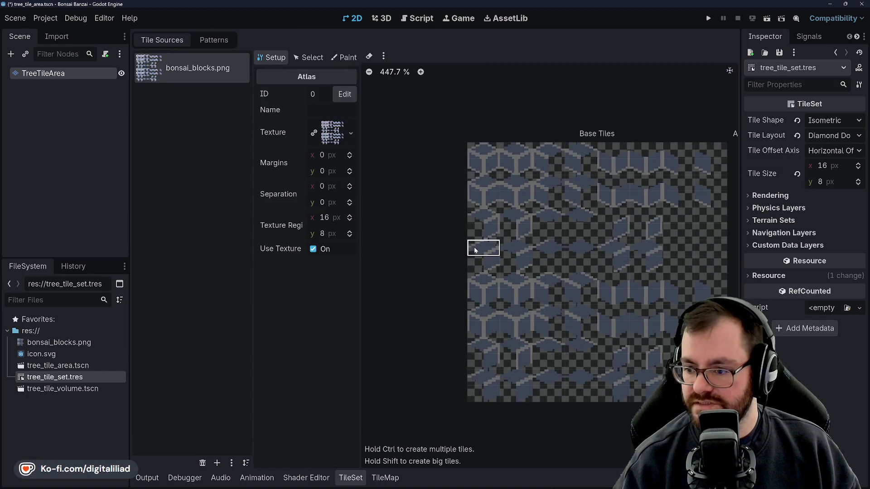
pyautogui.scroll(-2, 614, 258)
pyautogui.scroll(2, 519, 250)
pyautogui.scroll(-1, 480, 244)
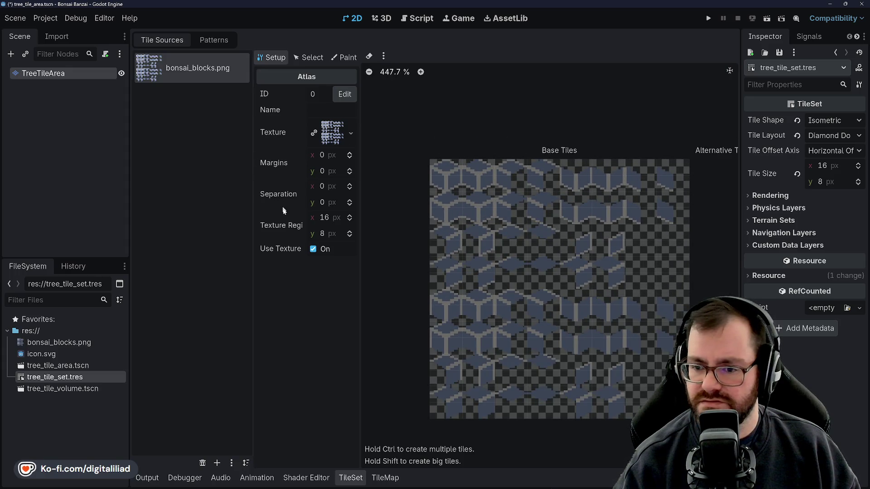
pyautogui.moveTo(291, 250)
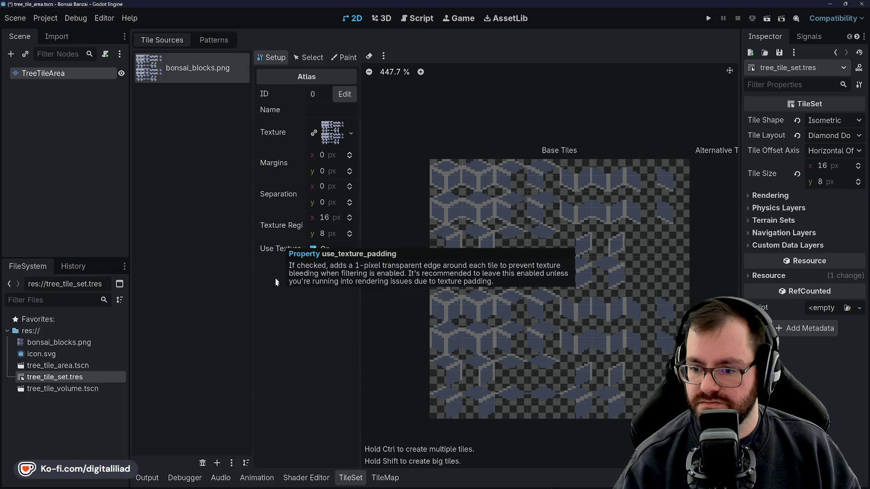
pyautogui.click(313, 248)
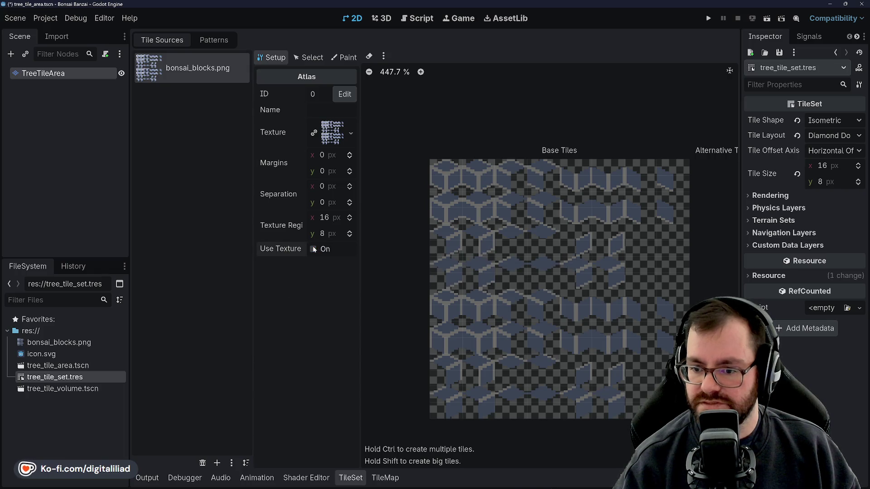
# Rename the atlas source to bonsai_block, then switch to tile Select mode.
pyautogui.click(324, 109)
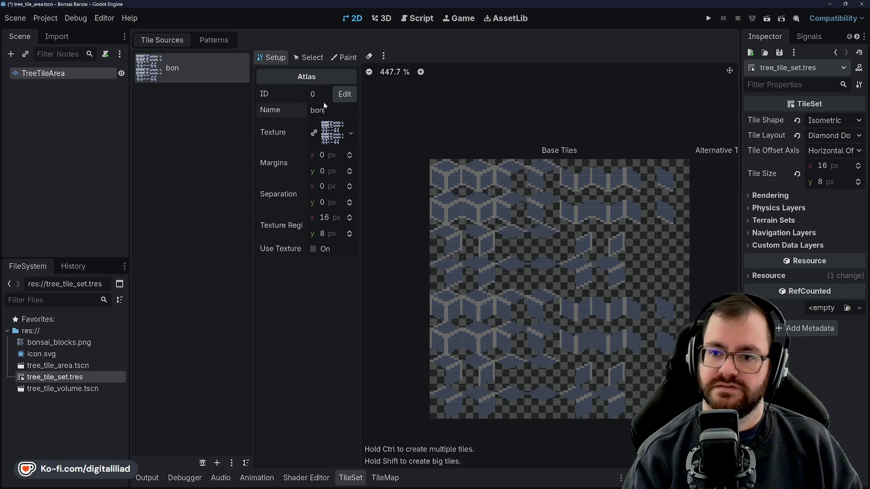
pyautogui.write('bonsaid')
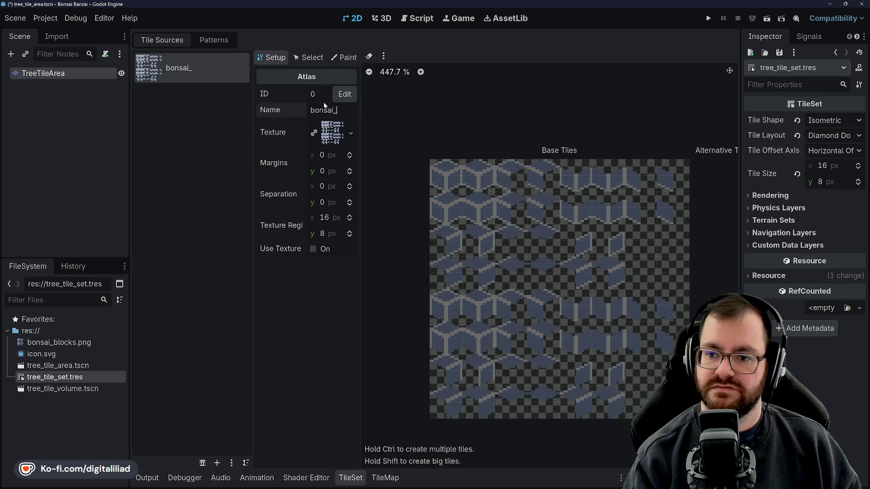
pyautogui.write('ock')
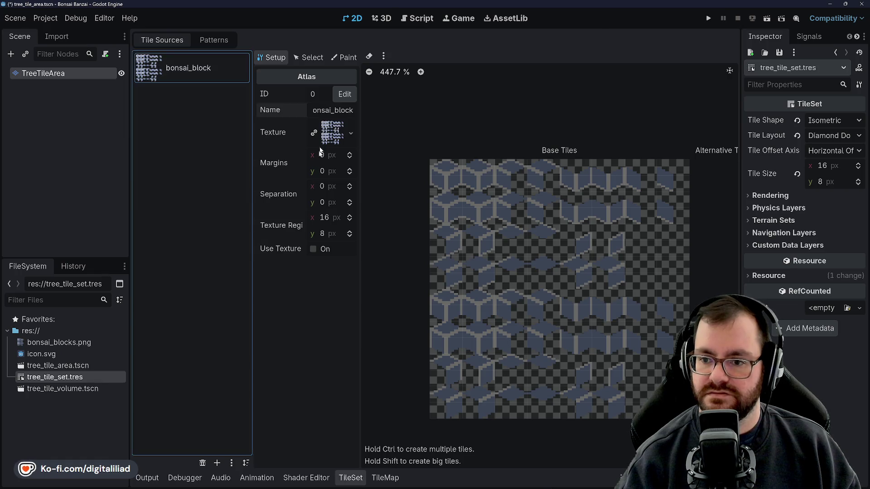
pyautogui.press('Home')
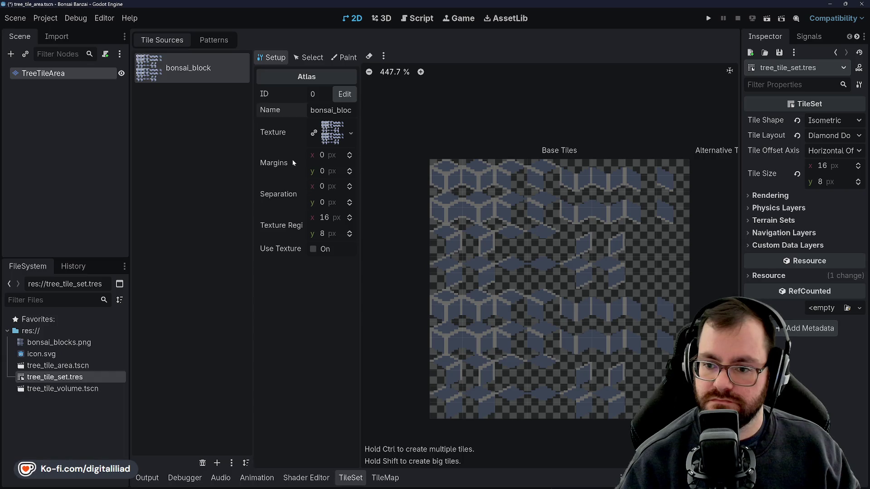
pyautogui.click(310, 57)
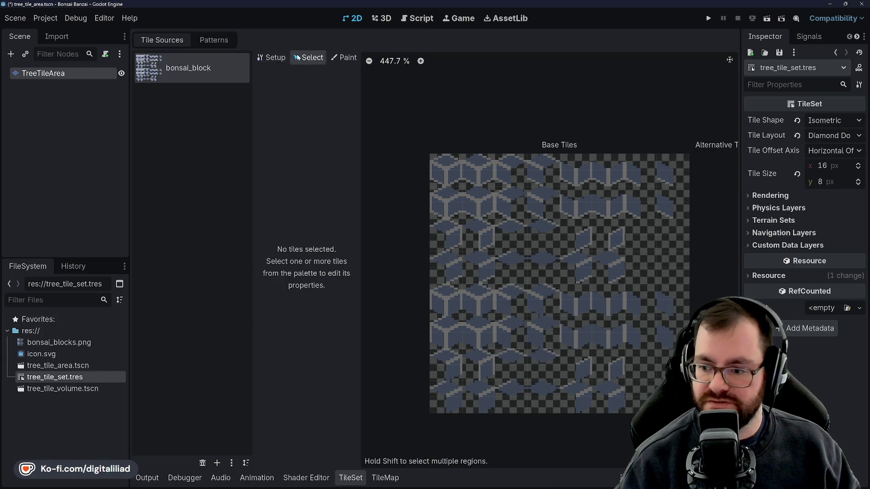
# Set the atlas texture region height to 16 px in Setup.
pyautogui.click(272, 57)
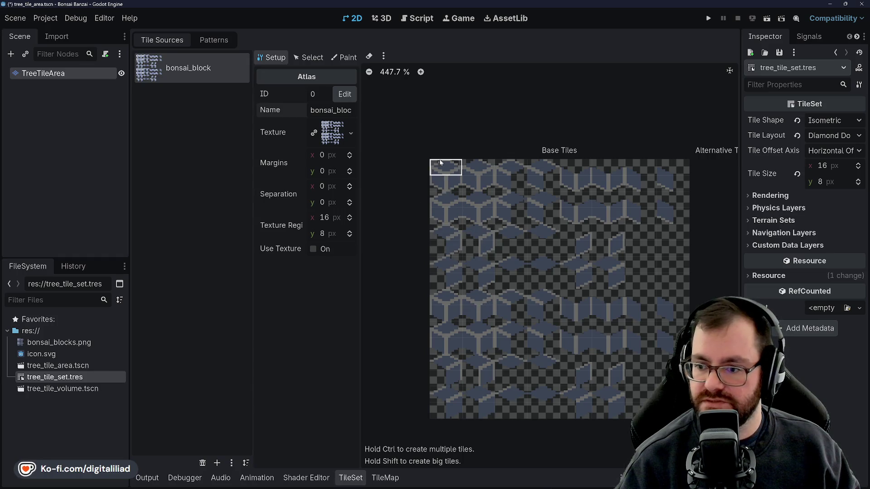
pyautogui.click(332, 233)
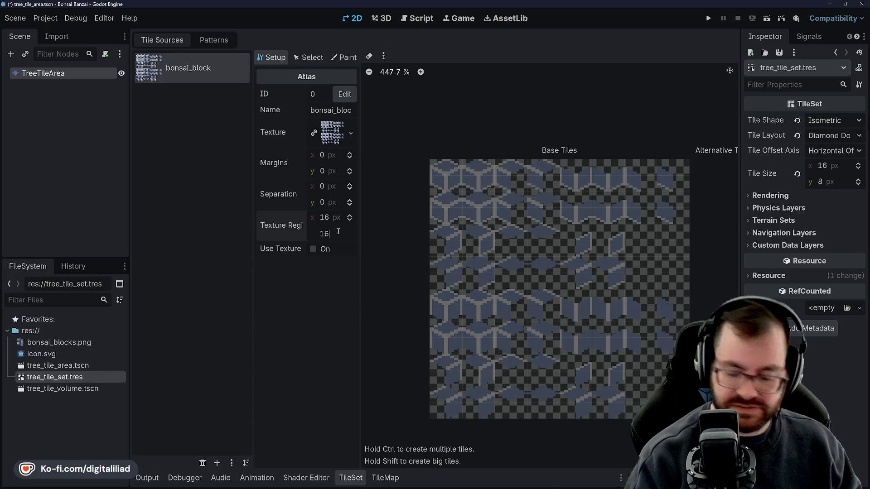
pyautogui.write('16')
pyautogui.press('Return')
# Create tiles across the atlas rows, then switch to Select mode.
pyautogui.moveTo(435, 176)
pyautogui.keyDown('ctrl'); pyautogui.mouseDown()
pyautogui.moveTo(654, 186)
pyautogui.moveTo(438, 208)
pyautogui.mouseUp(); pyautogui.keyUp('ctrl')
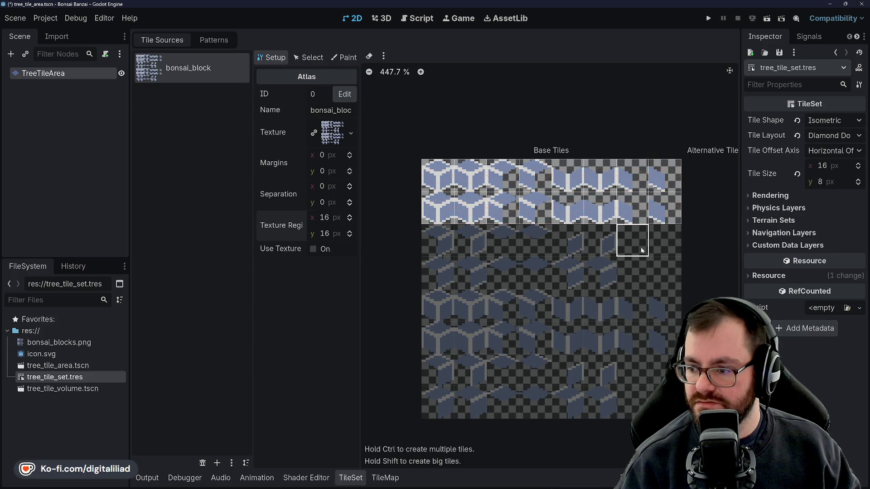
pyautogui.moveTo(659, 249)
pyautogui.mouseDown()
pyautogui.moveTo(428, 240)
pyautogui.moveTo(519, 267)
pyautogui.moveTo(609, 321)
pyautogui.mouseUp()
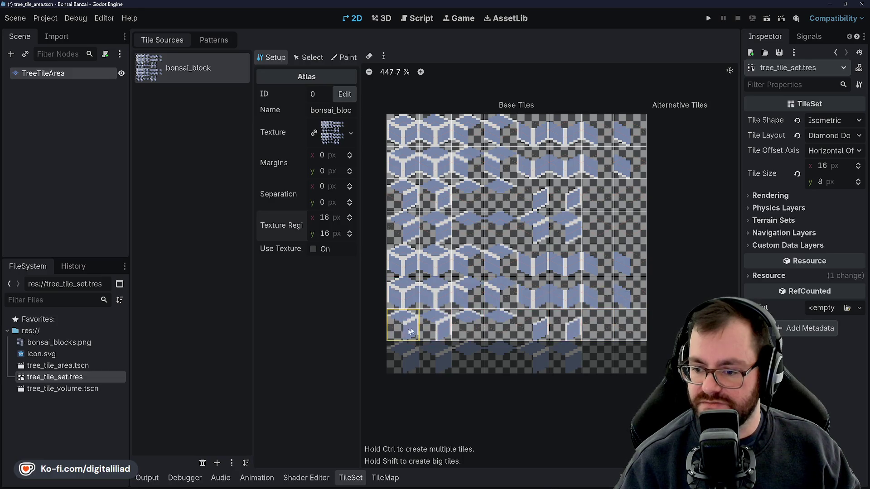
pyautogui.moveTo(609, 320); pyautogui.dragTo(624, 324)
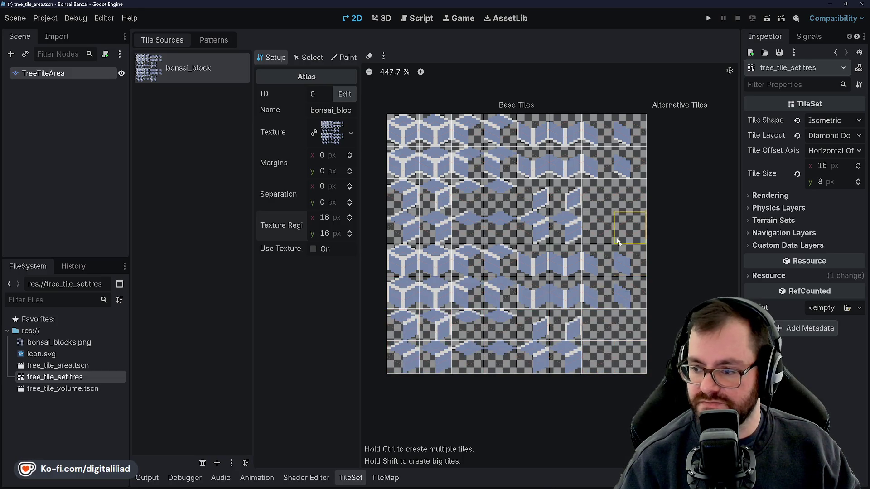
pyautogui.scroll(-2, 427, 141)
pyautogui.scroll(3, 427, 141)
pyautogui.scroll(-2, 426, 141)
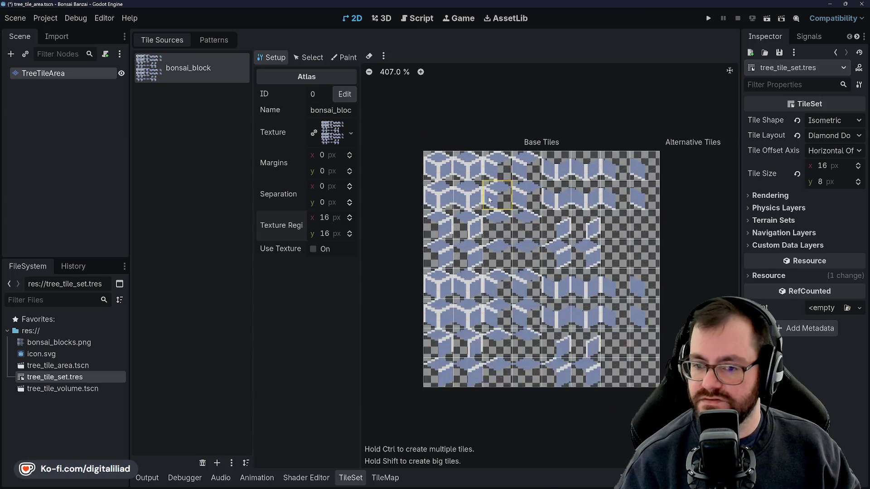
pyautogui.scroll(-1, 427, 141)
pyautogui.click(311, 62)
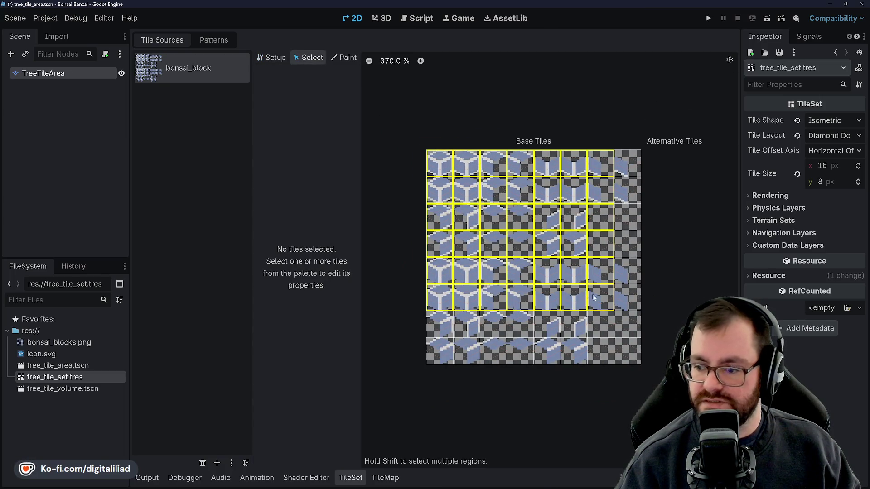
# Select every atlas tile and show their Rendering properties, including the 4 px Y texture origin.
pyautogui.moveTo(450, 160); pyautogui.dragTo(634, 358)
pyautogui.scroll(1, 398, 88)
pyautogui.click(272, 104)
pyautogui.scroll(8, 484, 192)
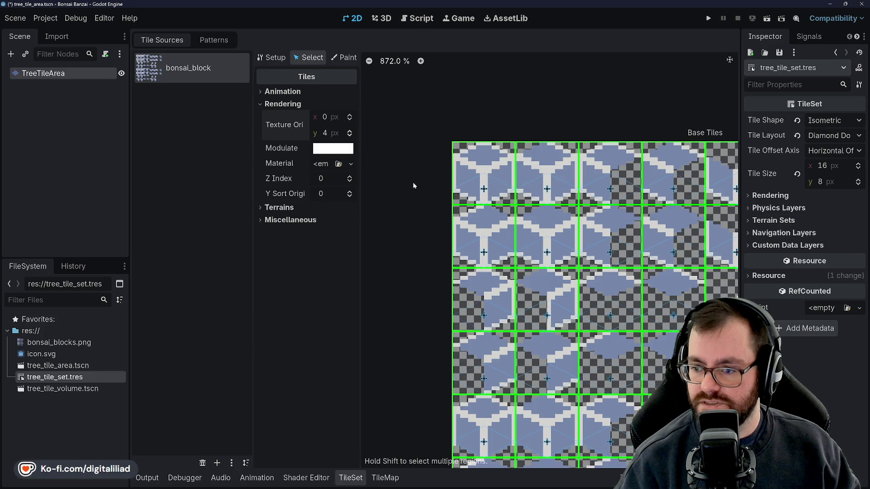
pyautogui.scroll(-5, 412, 184)
pyautogui.scroll(-3, 393, 189)
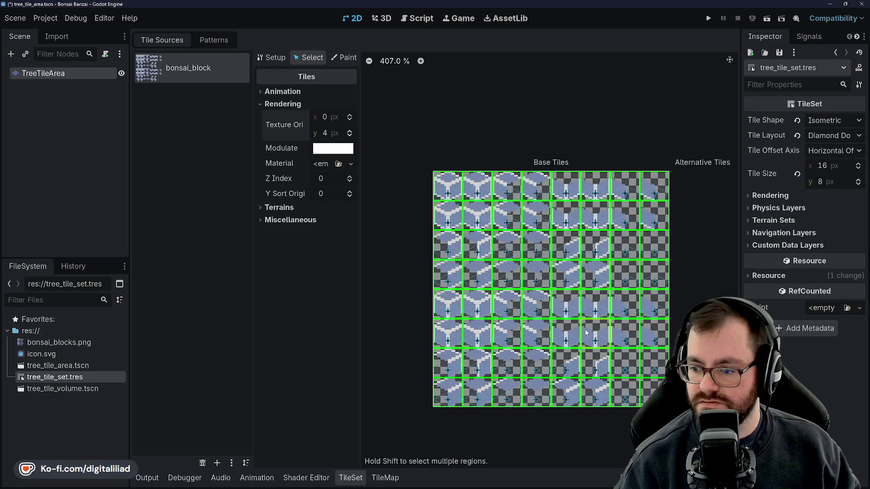
# Save the tileset changes and bring up the TileMap palette with bonsai_block tiles.
pyautogui.moveTo(589, 332); pyautogui.dragTo(592, 323)
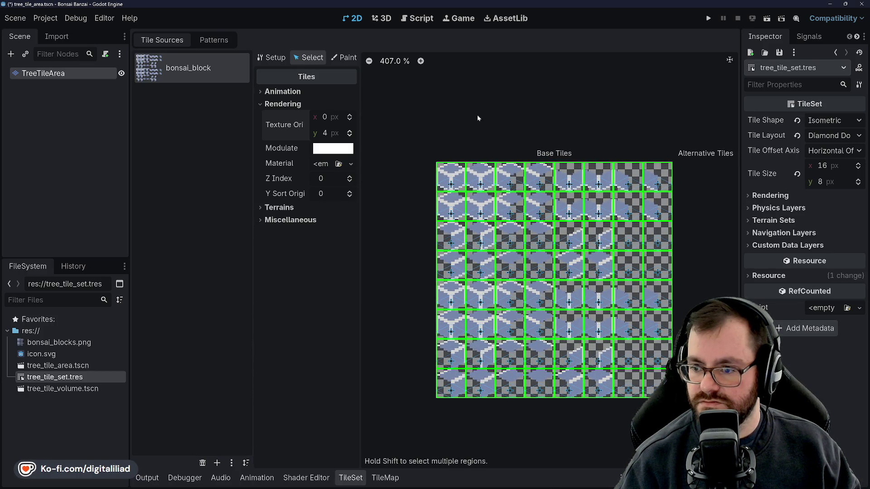
pyautogui.hotkey('ctrl', 's')
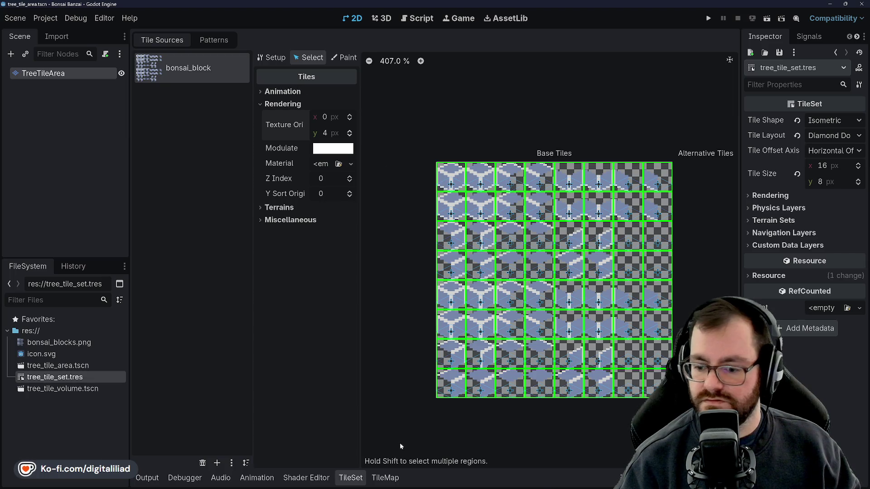
pyautogui.click(385, 477)
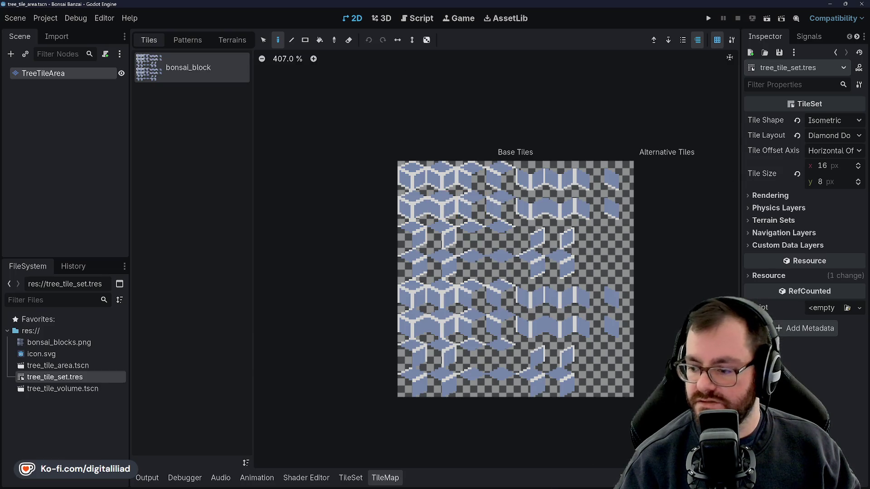
# Paint a bonsai_block cube tile at the centre cell of the isometric grid.
pyautogui.hotkey('shift', 'F12')
pyautogui.scroll(-3, 464, 439)
pyautogui.scroll(2, 476, 421)
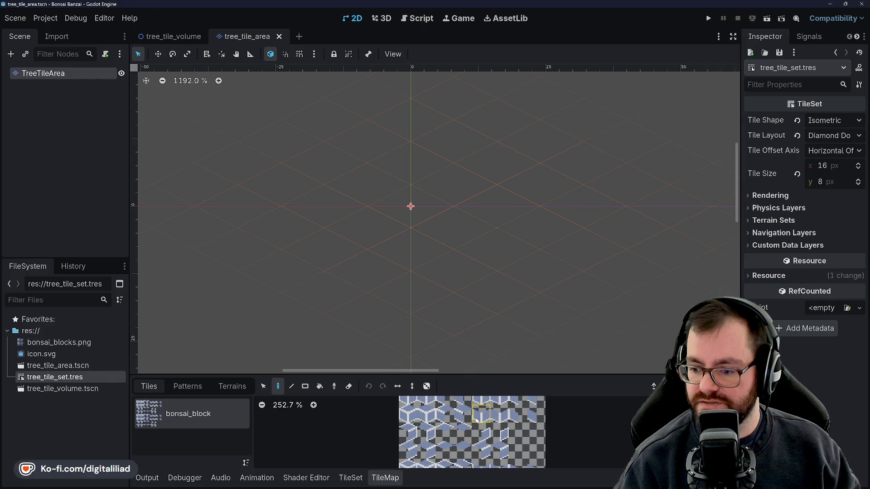
pyautogui.click(479, 417)
pyautogui.click(418, 212)
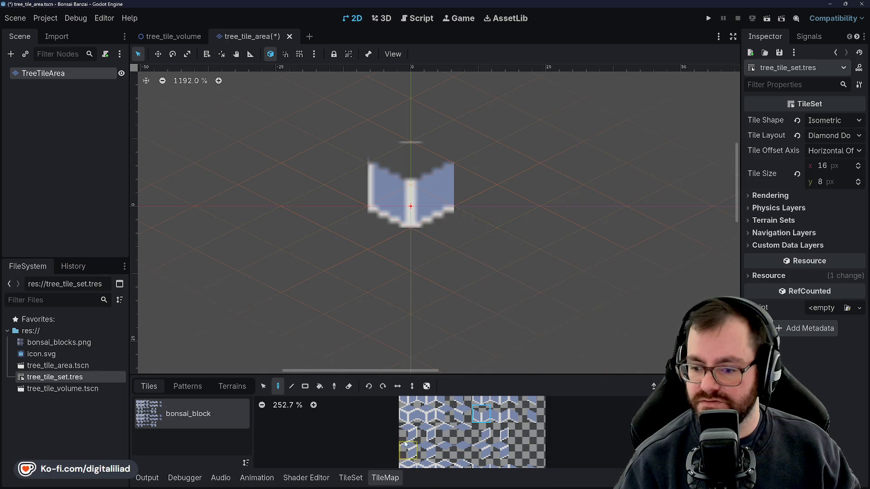
pyautogui.click(59, 343)
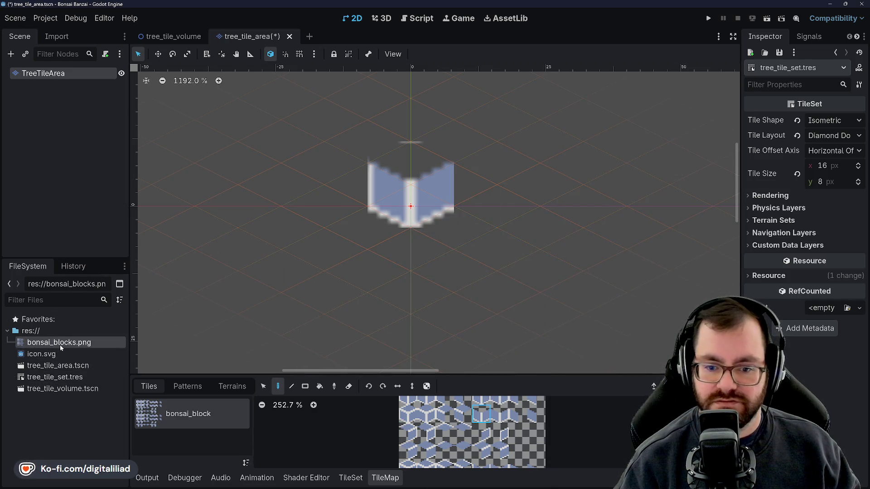
# Review the import options for bonsai_blocks.png in the Import dock.
pyautogui.click(55, 36)
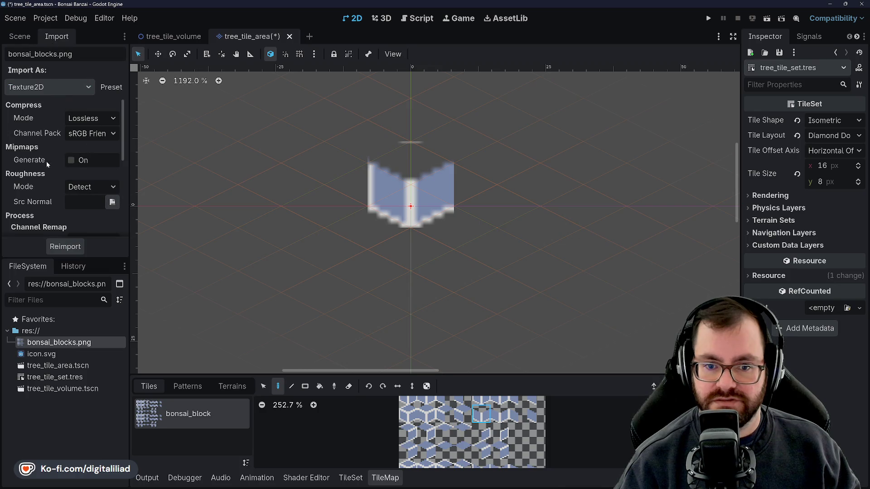
pyautogui.scroll(-2, 46, 162)
pyautogui.scroll(-3, 32, 154)
pyautogui.scroll(-3, 42, 198)
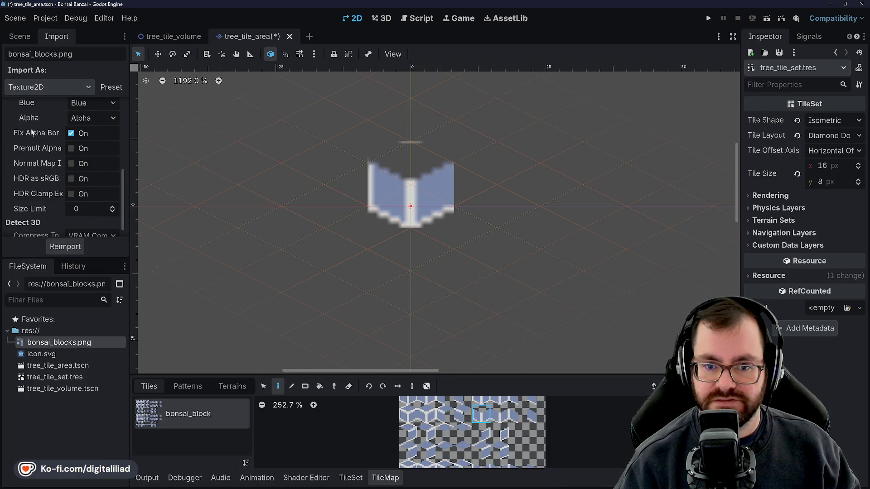
pyautogui.moveTo(32, 132)
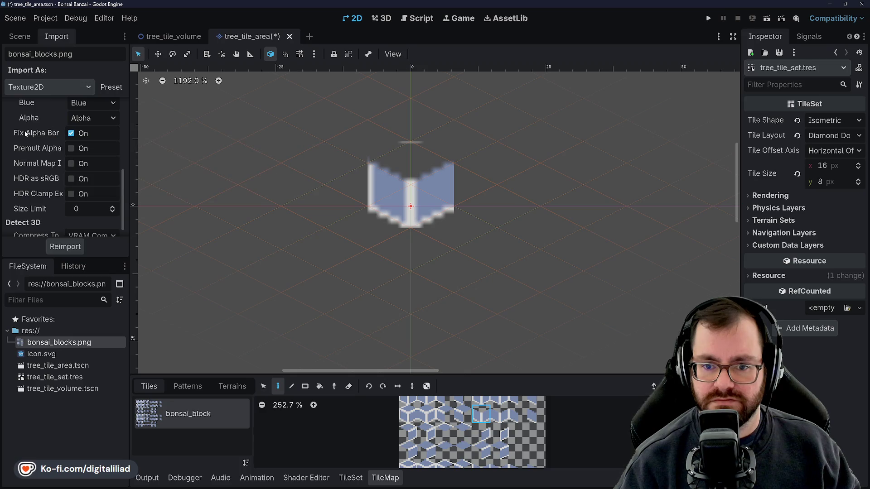
pyautogui.scroll(1, 43, 188)
pyautogui.scroll(1, 42, 181)
pyautogui.scroll(1, 42, 173)
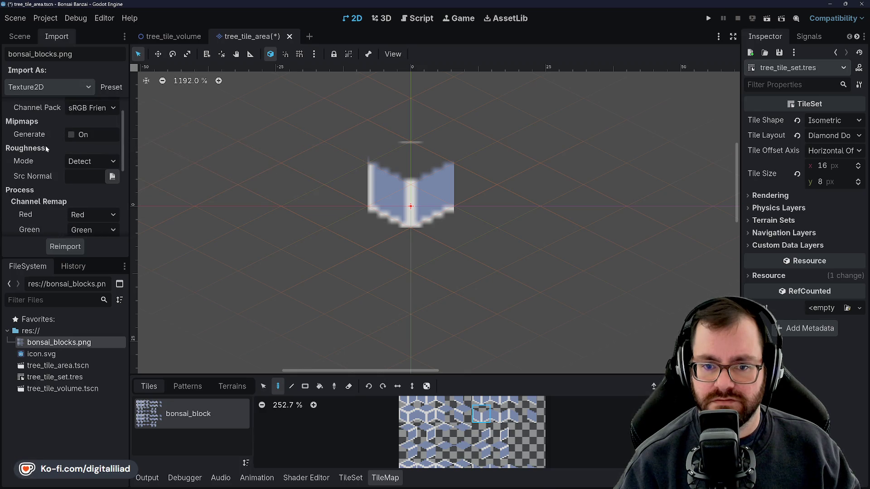
# Open Project Settings from the Project menu.
pyautogui.scroll(1, 39, 172)
pyautogui.click(45, 18)
pyautogui.click(47, 34)
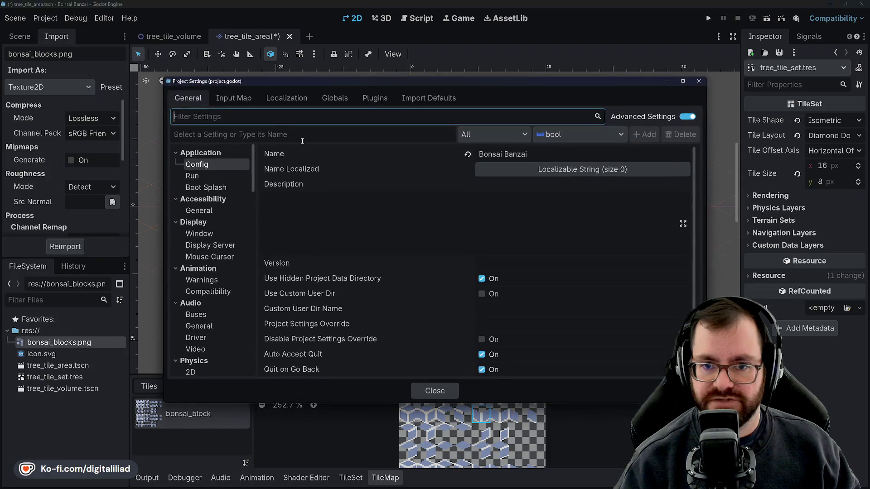
# Set the window viewport size to 640 × 360 in Display > Window.
pyautogui.scroll(-2, 433, 211)
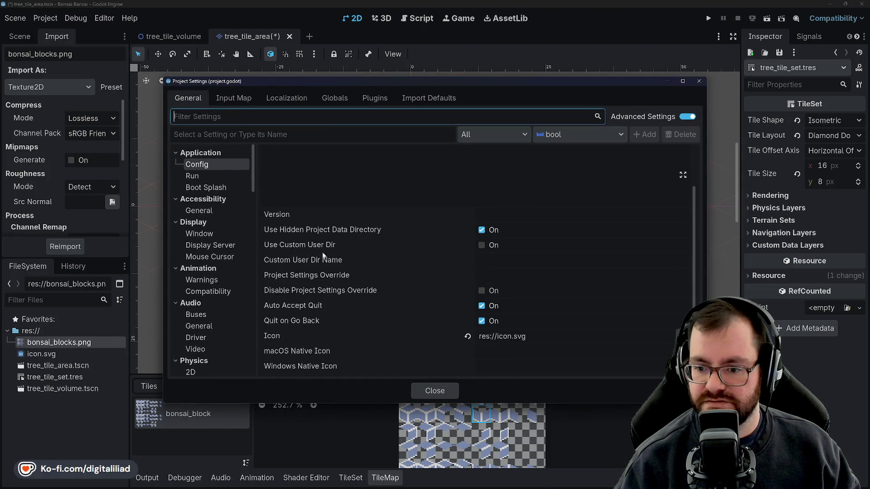
pyautogui.scroll(2, 374, 252)
pyautogui.click(212, 234)
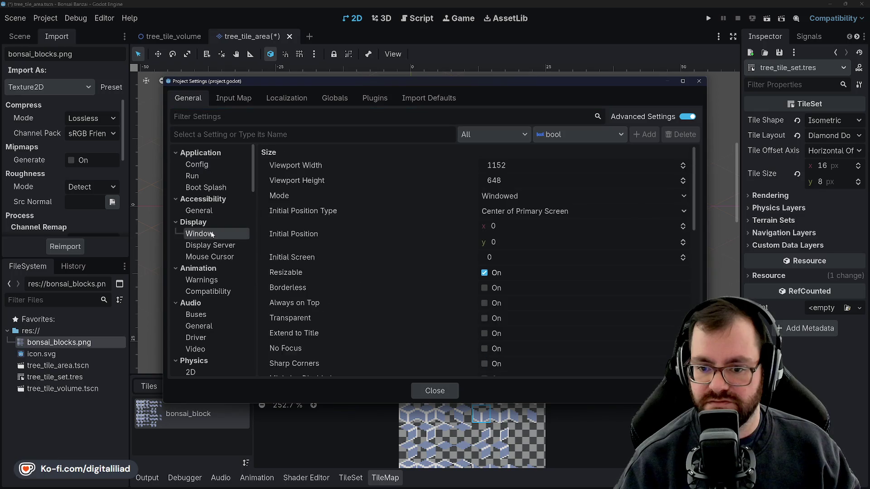
pyautogui.scroll(-2, 394, 236)
pyautogui.scroll(-2, 358, 197)
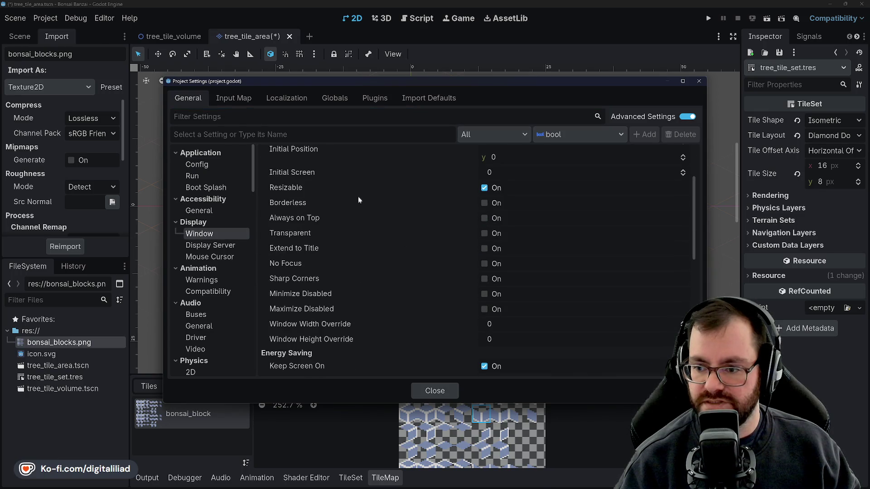
pyautogui.scroll(4, 376, 285)
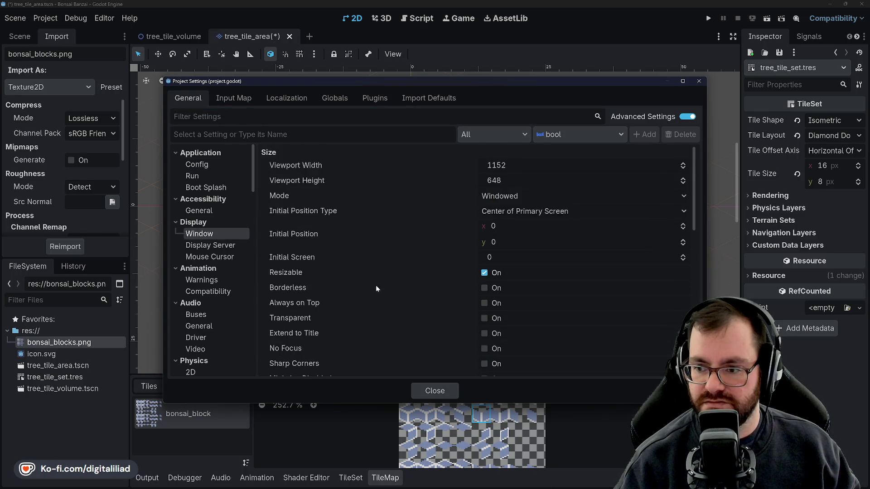
pyautogui.click(523, 165)
pyautogui.write('640')
pyautogui.press('Tab')
pyautogui.write('360')
pyautogui.press('Return')
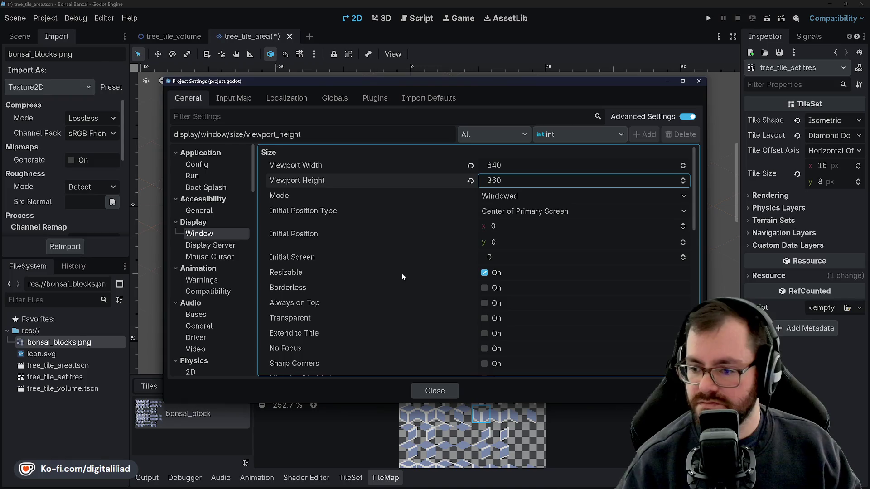
# Set the window stretch mode to viewport and the stretch scale mode to integer.
pyautogui.scroll(-2, 404, 272)
pyautogui.scroll(-3, 403, 272)
pyautogui.scroll(3, 407, 249)
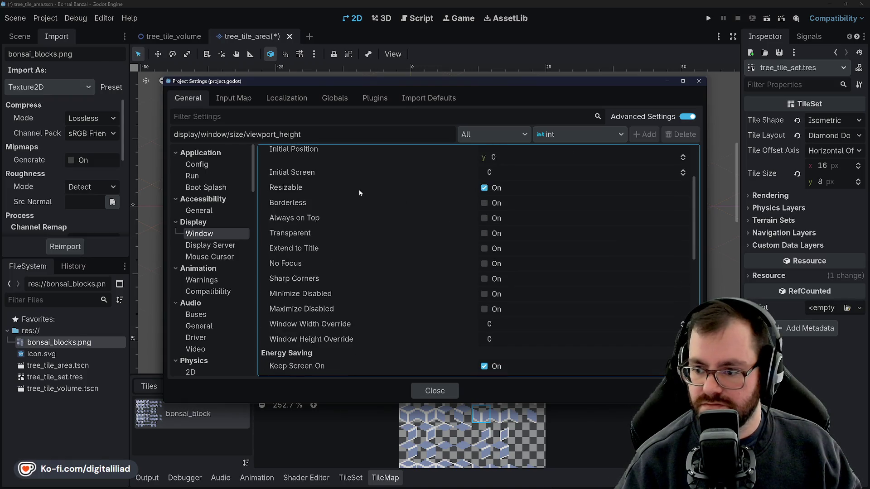
pyautogui.scroll(-2, 362, 253)
pyautogui.scroll(-1, 349, 262)
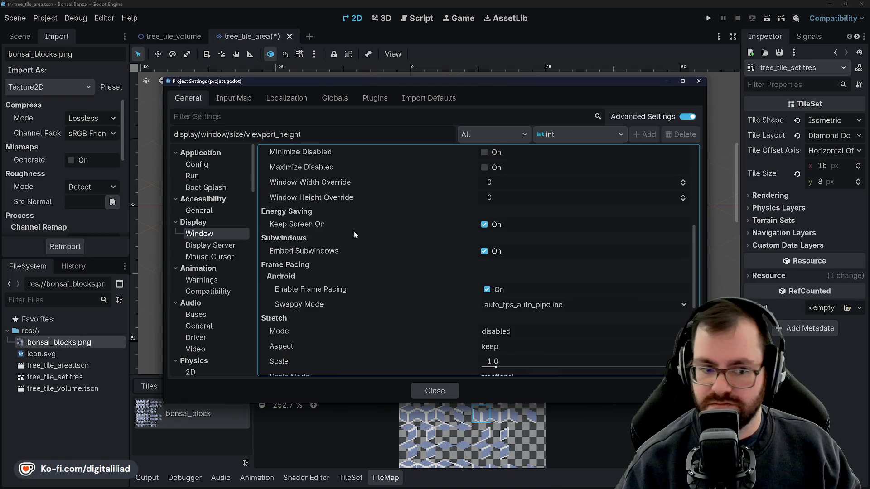
pyautogui.scroll(-3, 360, 244)
pyautogui.scroll(2, 382, 252)
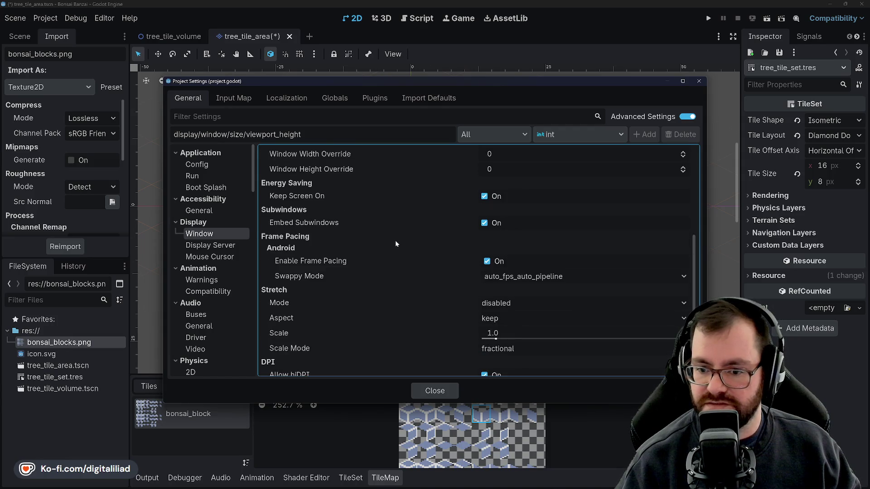
pyautogui.scroll(-3, 300, 248)
pyautogui.click(521, 218)
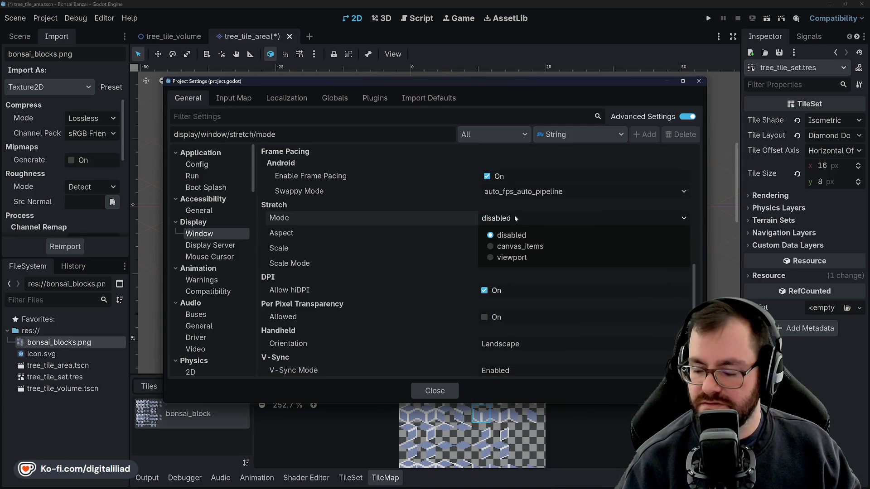
pyautogui.click(510, 257)
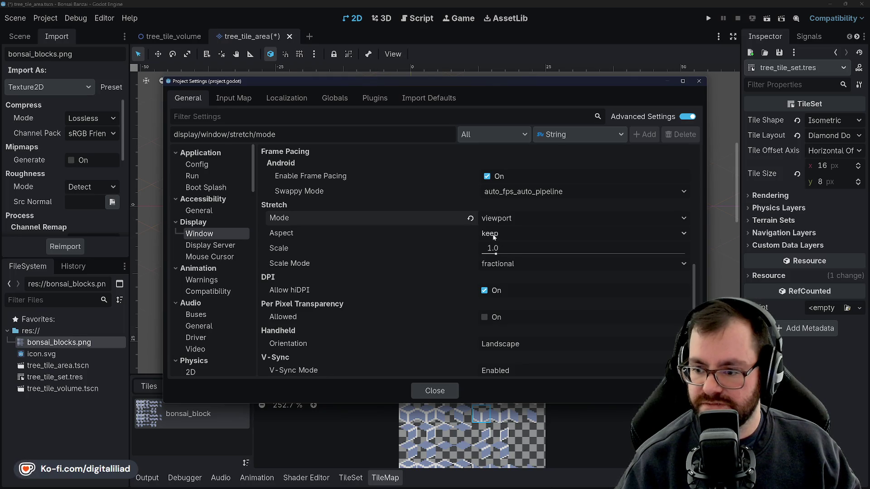
pyautogui.click(505, 268)
pyautogui.click(498, 281)
pyautogui.click(503, 264)
pyautogui.click(499, 292)
# Set Rendering > Textures default texture filter to Nearest and close Project Settings.
pyautogui.scroll(3, 444, 263)
pyautogui.scroll(-3, 433, 241)
pyautogui.scroll(-2, 434, 241)
pyautogui.scroll(-1, 222, 179)
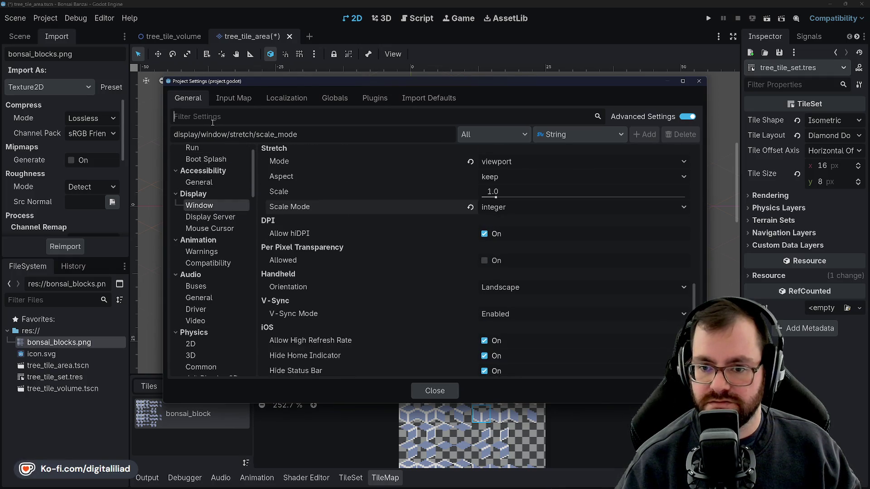
pyautogui.scroll(-1, 208, 226)
pyautogui.scroll(-1, 206, 210)
pyautogui.scroll(-3, 208, 290)
pyautogui.scroll(-5, 209, 291)
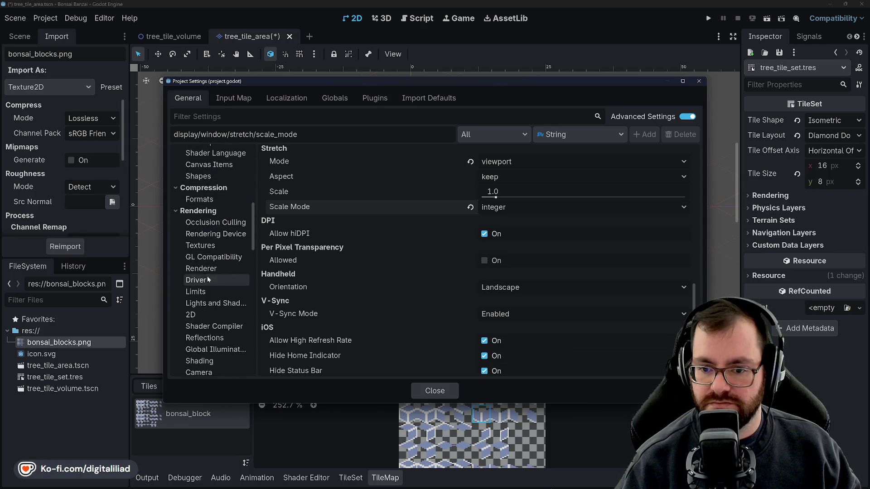
pyautogui.click(206, 249)
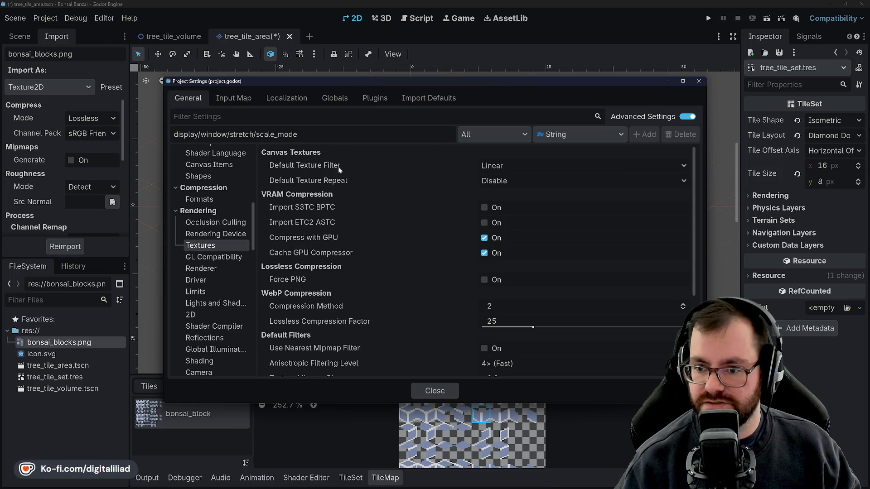
pyautogui.click(527, 166)
pyautogui.click(515, 182)
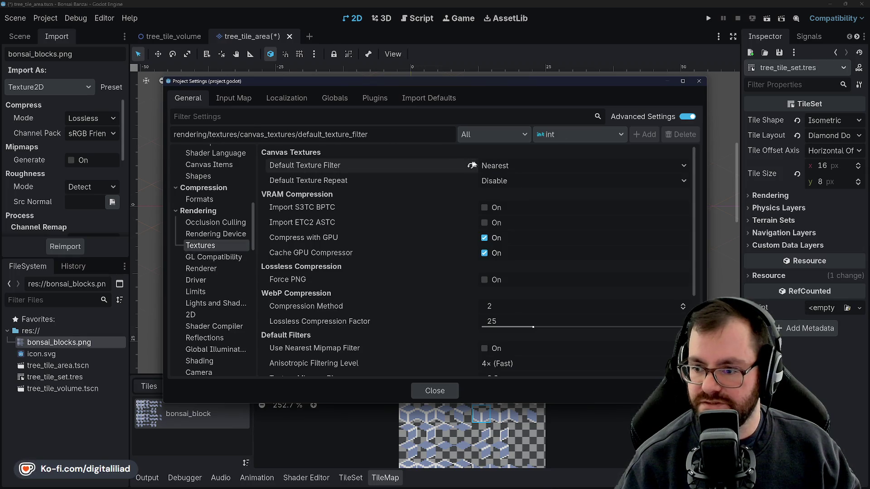
pyautogui.scroll(-3, 380, 216)
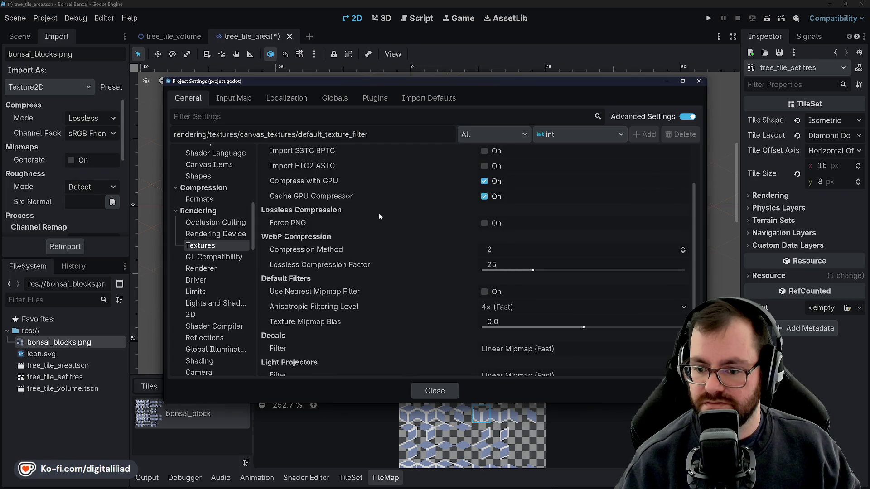
pyautogui.click(434, 391)
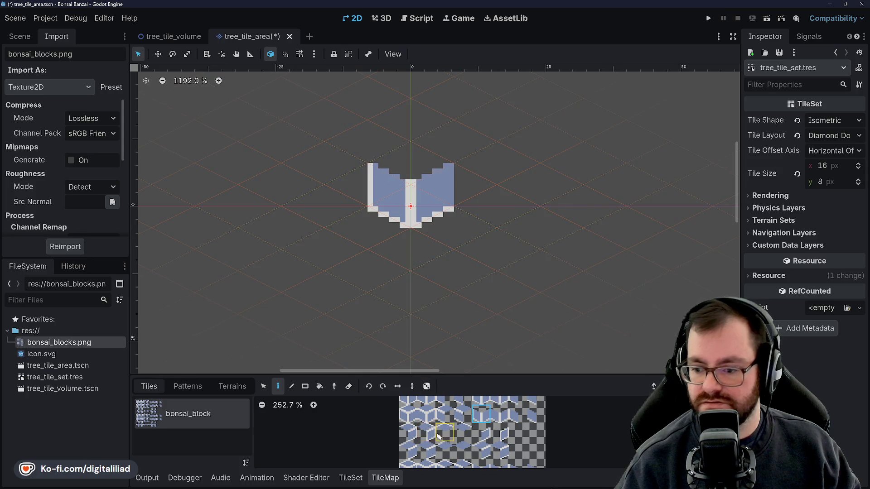
# Pick a cube tile from the atlas and paint it beside the existing block.
pyautogui.scroll(-2, 437, 434)
pyautogui.scroll(-2, 443, 424)
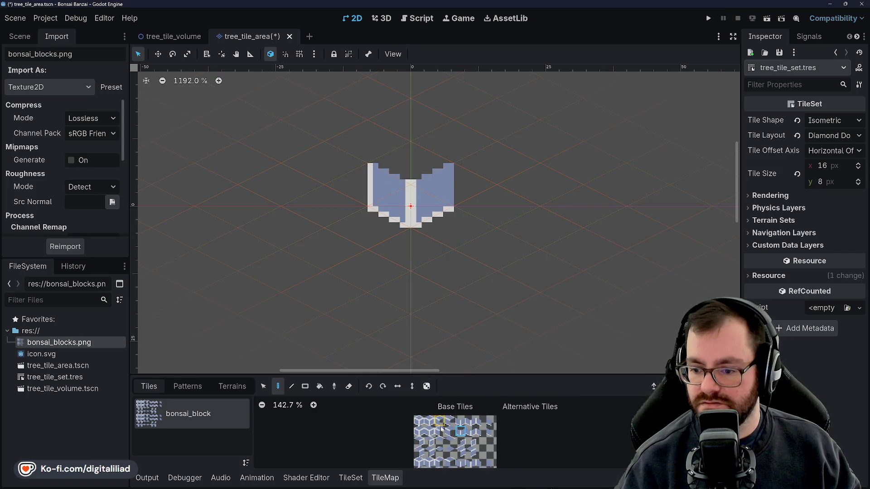
pyautogui.click(425, 459)
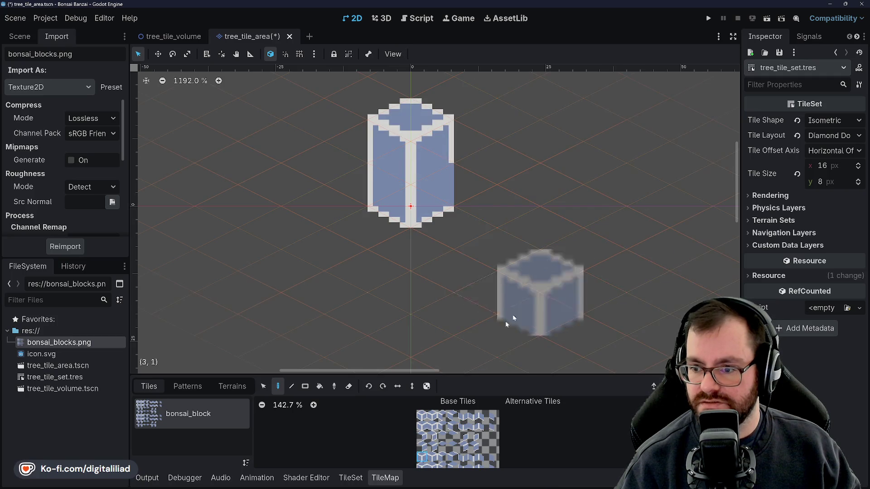
pyautogui.scroll(3, 489, 433)
pyautogui.scroll(-2, 489, 433)
pyautogui.scroll(3, 484, 455)
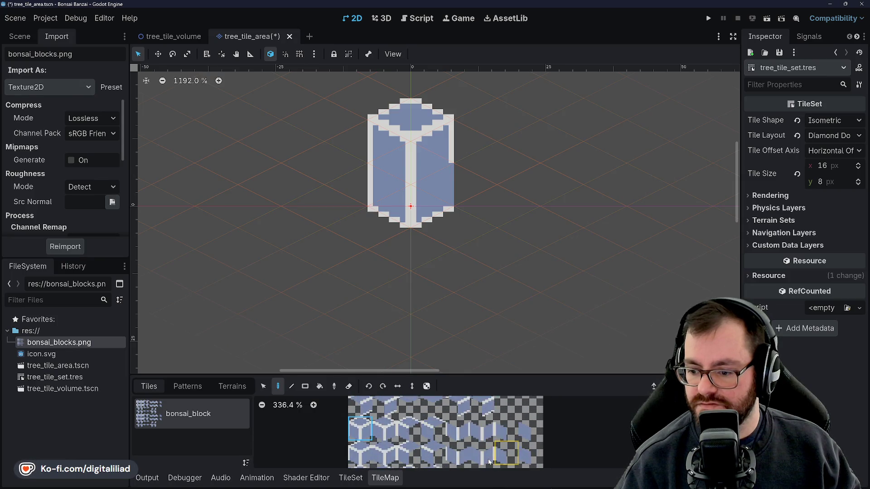
pyautogui.scroll(-1, 421, 422)
pyautogui.scroll(-2, 454, 446)
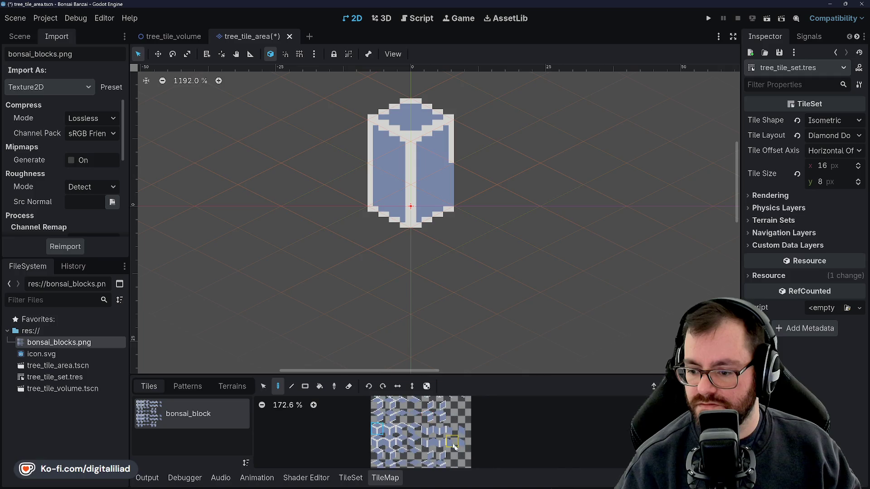
pyautogui.scroll(-1, 455, 453)
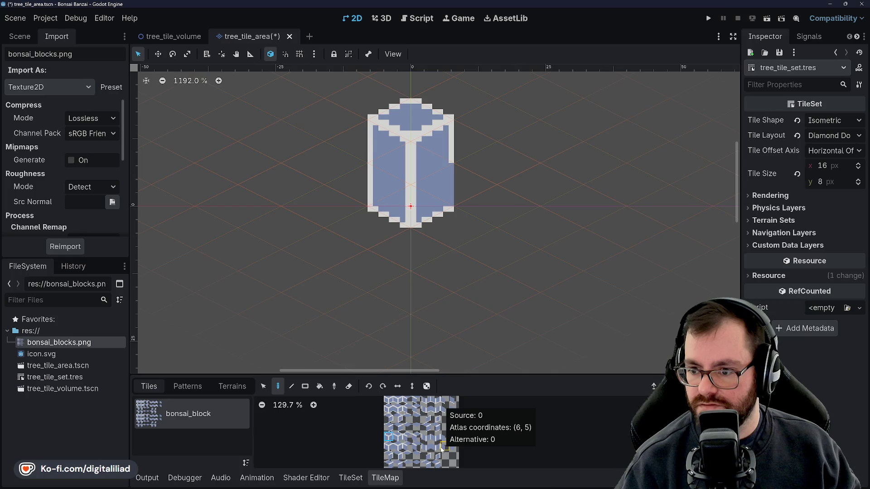
pyautogui.scroll(2, 456, 421)
pyautogui.scroll(2, 456, 421)
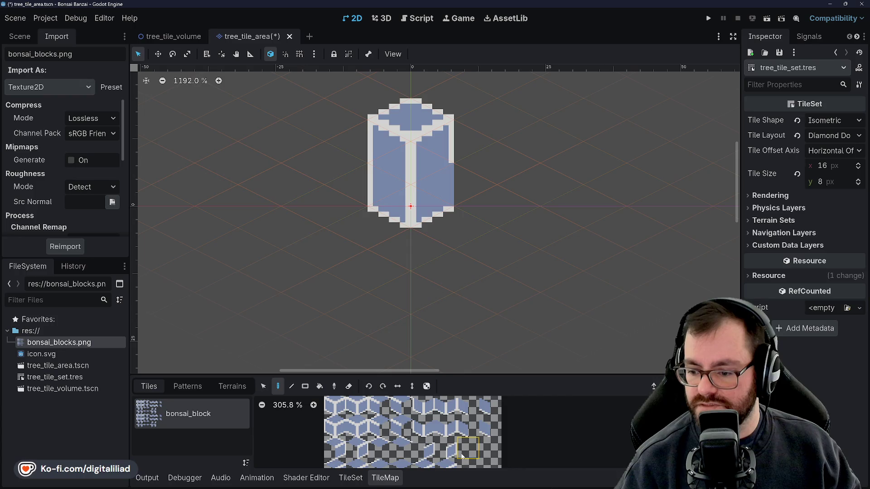
pyautogui.scroll(-2, 451, 453)
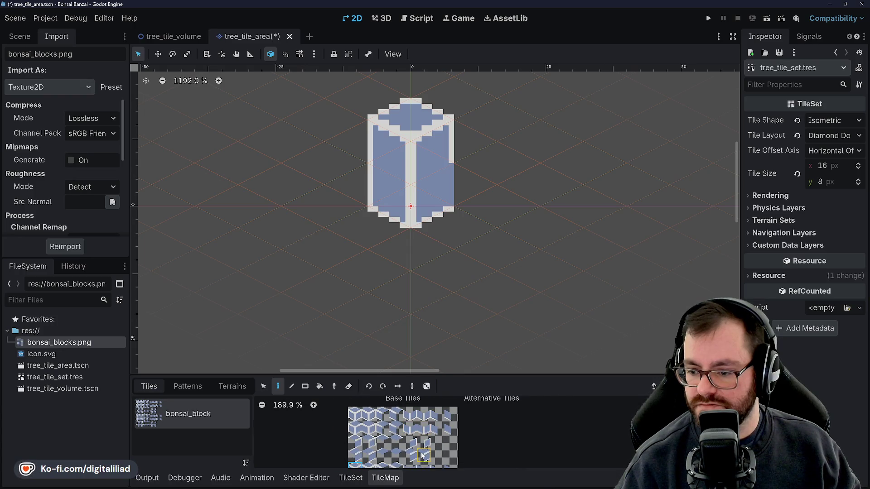
pyautogui.scroll(2, 437, 453)
pyautogui.scroll(-3, 435, 444)
pyautogui.scroll(3, 432, 430)
pyautogui.scroll(-1, 430, 413)
pyautogui.scroll(-1, 430, 435)
pyautogui.scroll(4, 430, 444)
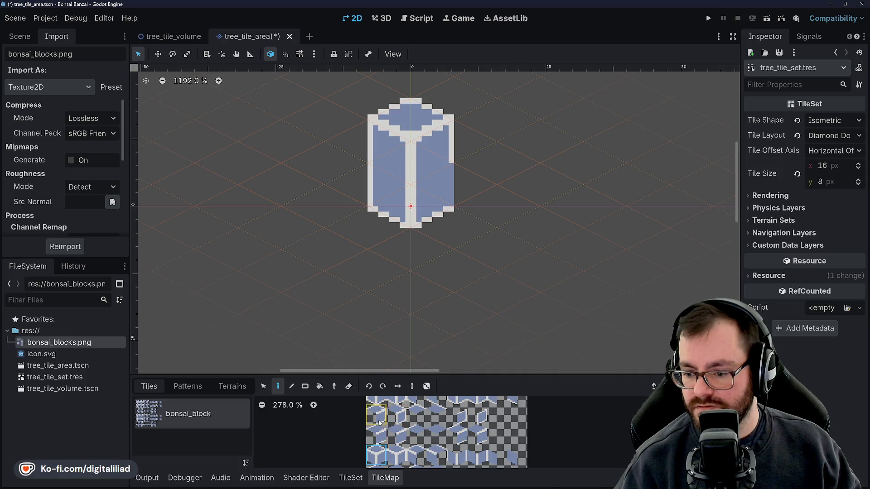
pyautogui.click(378, 421)
pyautogui.click(455, 190)
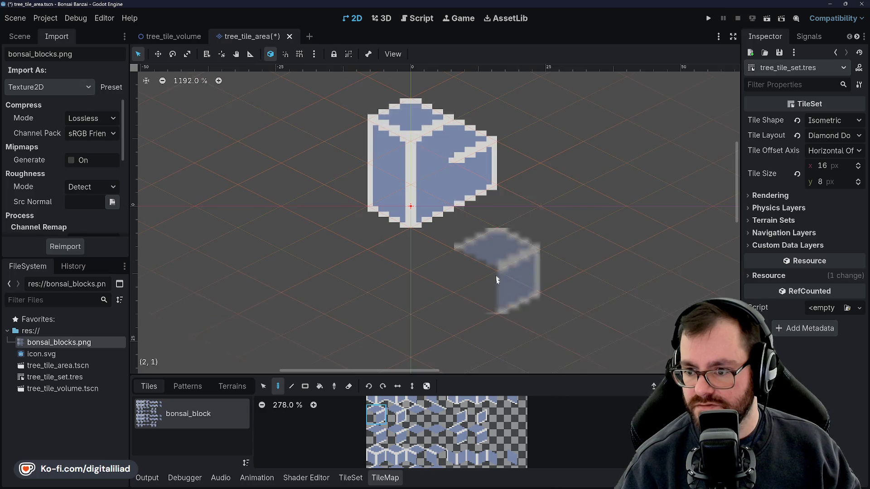
# Erase the tiles stacked on the block and refill the gap with a block tile.
pyautogui.press('e')
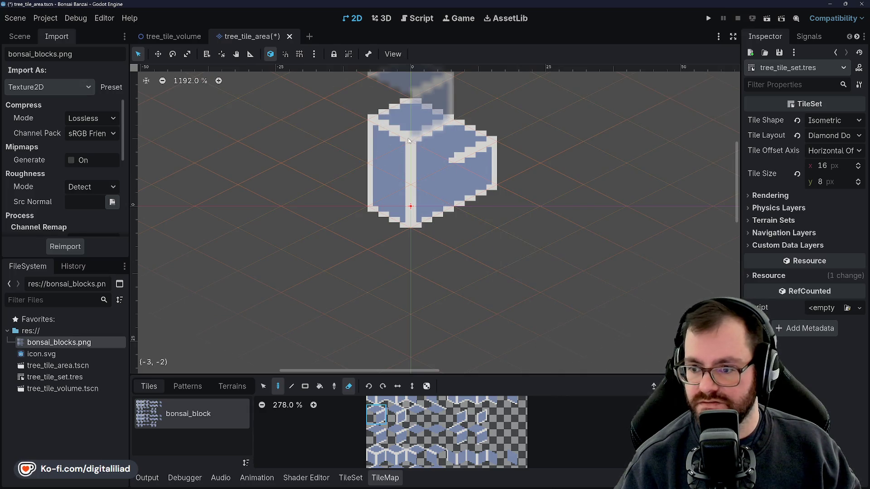
pyautogui.moveTo(407, 137); pyautogui.dragTo(406, 234)
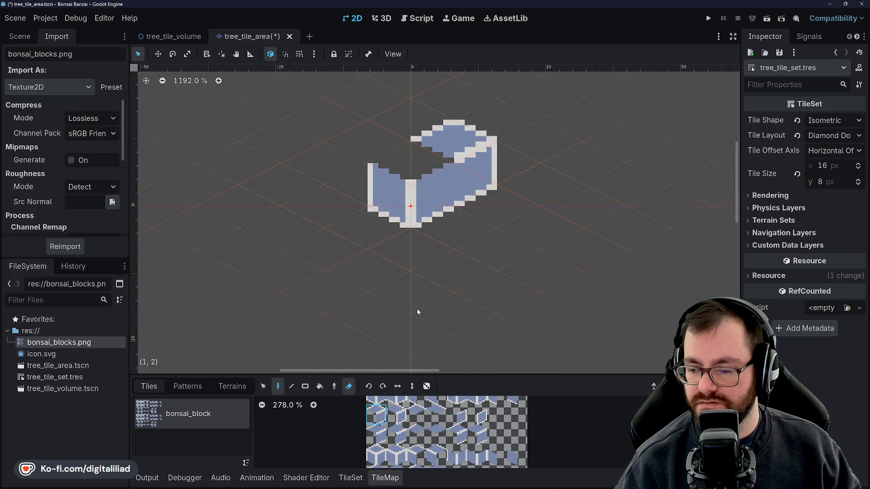
pyautogui.scroll(-2, 413, 467)
pyautogui.click(382, 419)
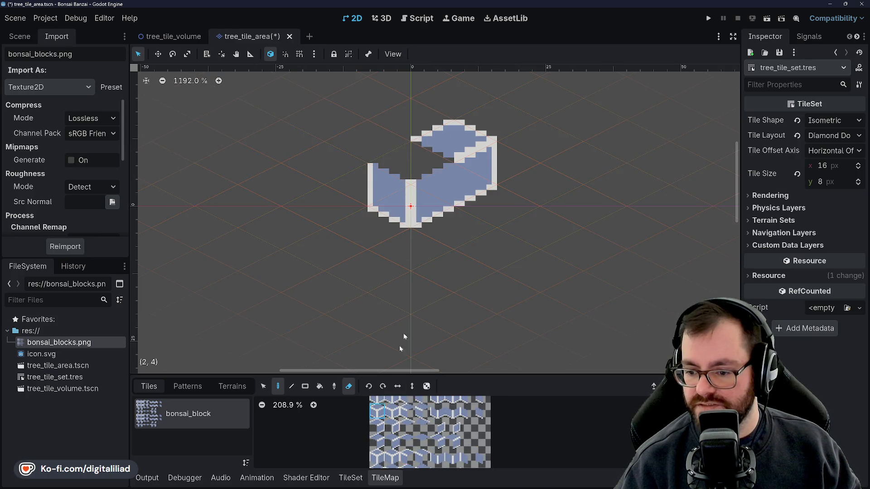
pyautogui.click(417, 196)
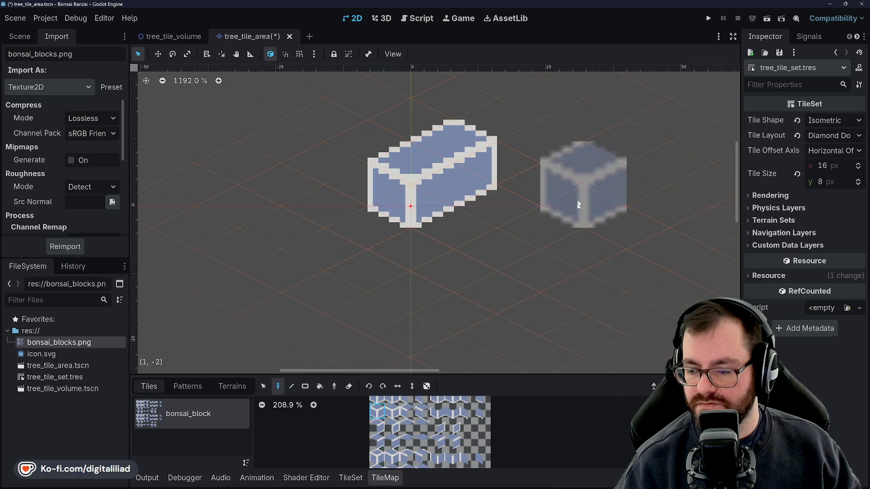
# Enlarge the tile palette panel and paint another block right of the existing one.
pyautogui.scroll(2, 571, 136)
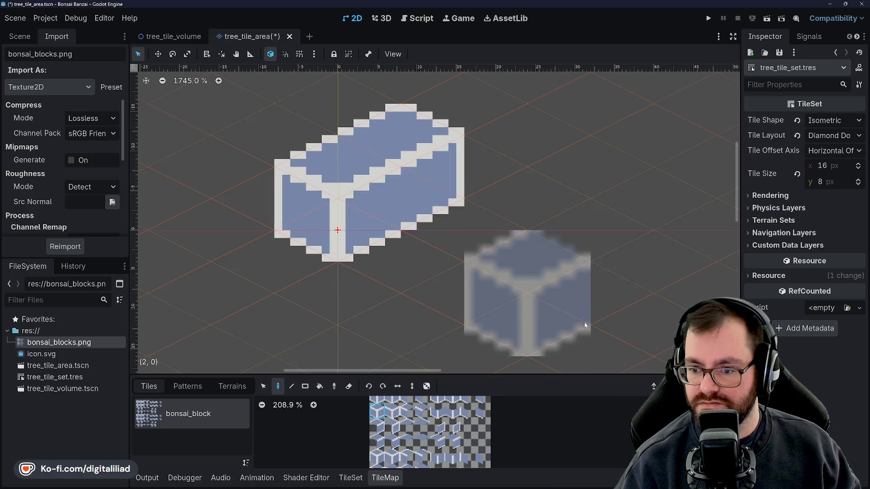
pyautogui.scroll(-1, 446, 433)
pyautogui.scroll(-1, 446, 432)
pyautogui.scroll(1, 437, 436)
pyautogui.scroll(2, 430, 439)
pyautogui.scroll(-1, 431, 440)
pyautogui.scroll(-1, 436, 442)
pyautogui.scroll(1, 442, 445)
pyautogui.scroll(-1, 443, 446)
pyautogui.scroll(-2, 442, 441)
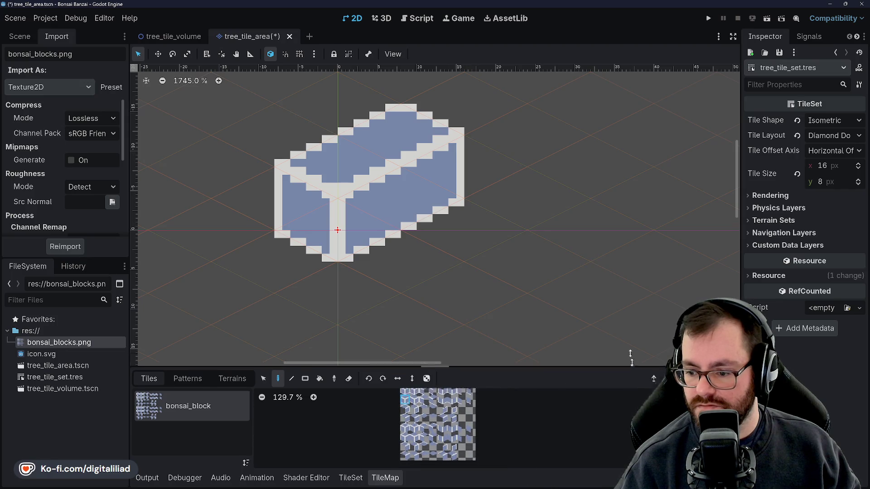
pyautogui.moveTo(635, 373); pyautogui.dragTo(634, 305)
pyautogui.scroll(3, 472, 421)
pyautogui.scroll(1, 481, 432)
pyautogui.scroll(-1, 453, 435)
pyautogui.scroll(2, 426, 439)
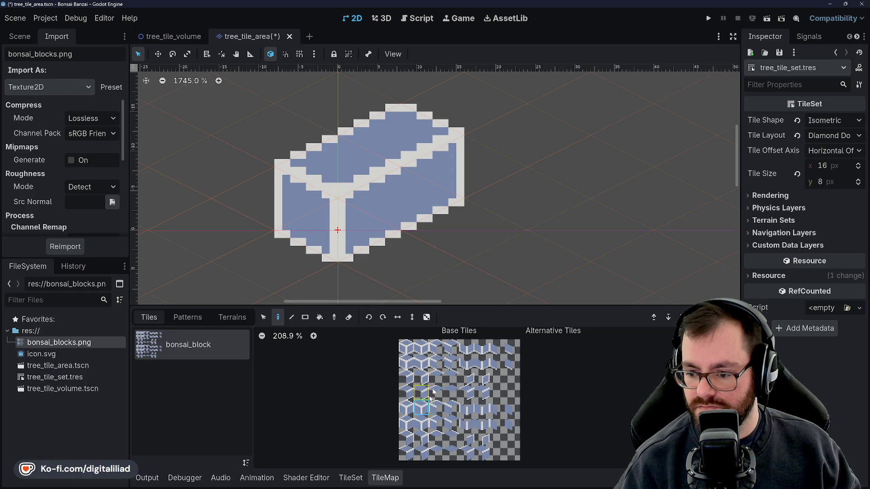
pyautogui.click(464, 199)
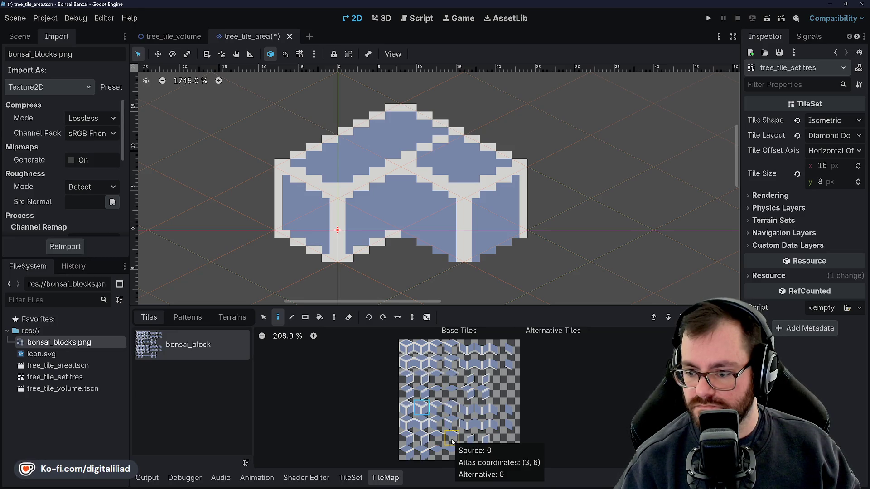
# Try a few other atlas tiles, then erase the tiles right of the origin cube.
pyautogui.click(436, 377)
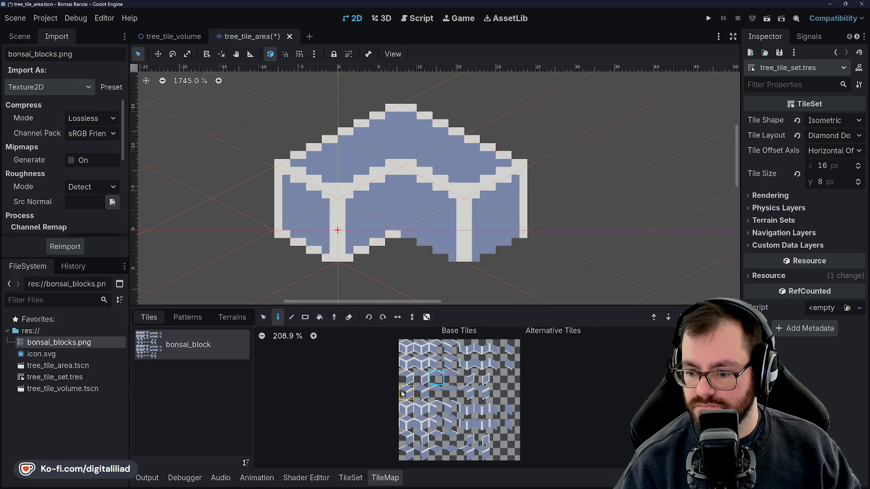
pyautogui.click(421, 363)
pyautogui.click(422, 349)
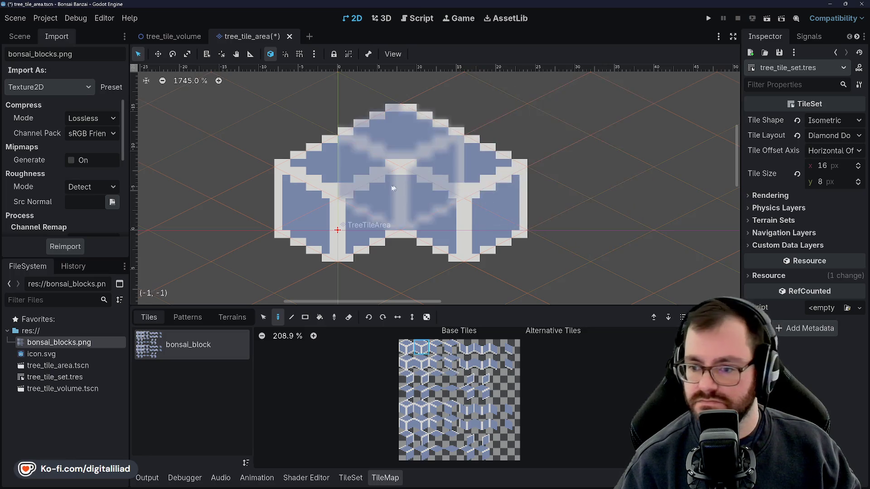
pyautogui.scroll(-2, 557, 237)
pyautogui.scroll(-2, 557, 237)
pyautogui.press('e')
pyautogui.moveTo(505, 236)
pyautogui.mouseDown()
pyautogui.moveTo(444, 225)
pyautogui.moveTo(416, 232)
pyautogui.mouseUp()
# Save the tree_tile_area scene with Ctrl+S.
pyautogui.scroll(-1, 346, 186)
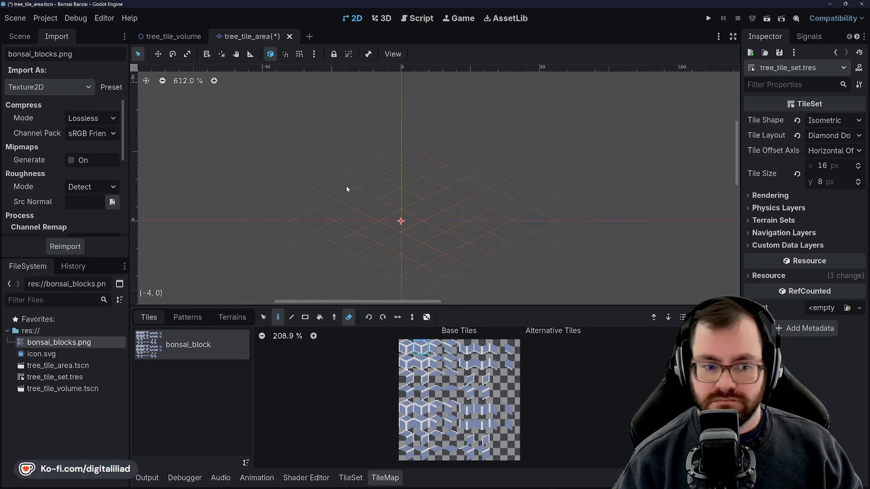
pyautogui.hotkey('ctrl', 's')
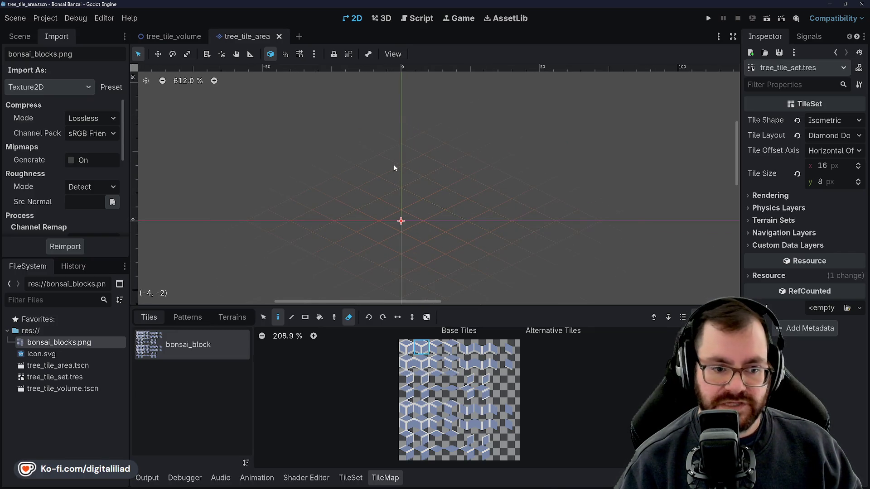
pyautogui.moveTo(453, 485)
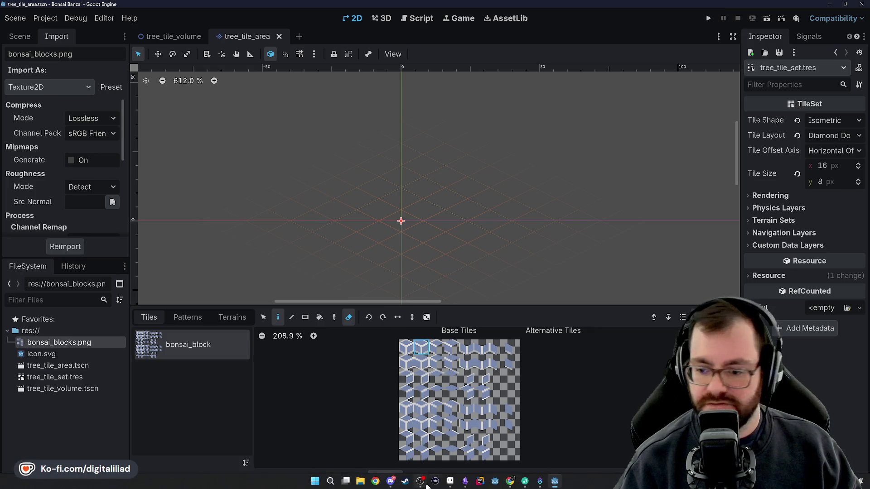
pyautogui.moveTo(512, 483)
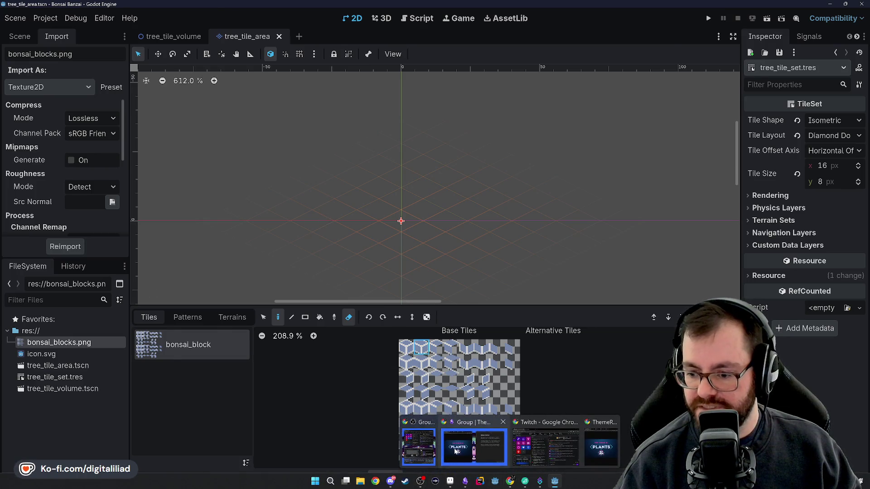
pyautogui.click(494, 428)
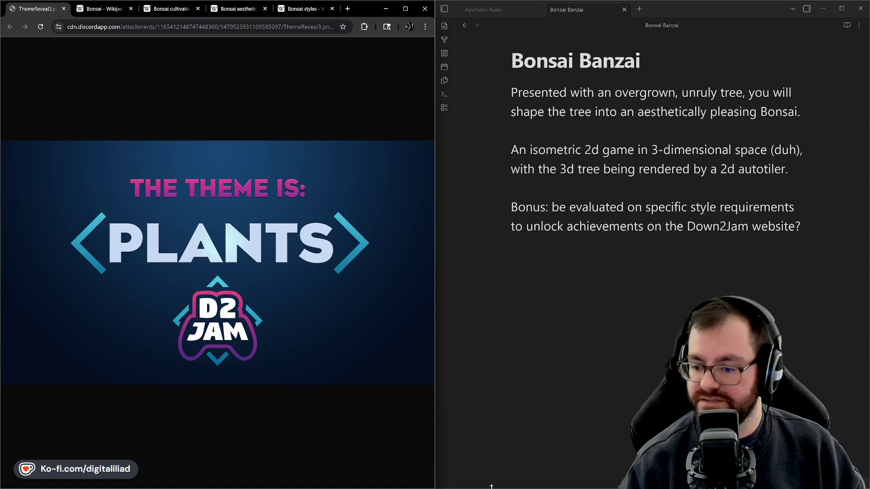
pyautogui.click(554, 481)
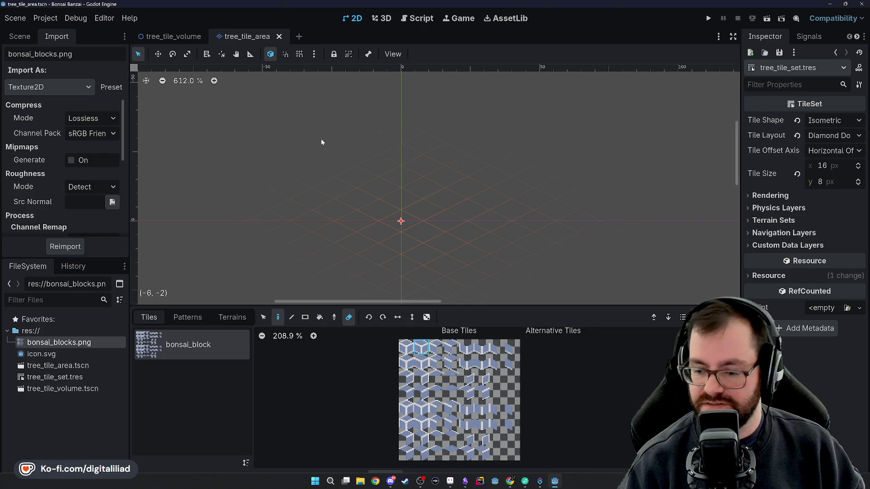
# Collapse the bottom TileMap panel, switch the left dock to the Scene tree, and deselect TreeTileArea.
pyautogui.scroll(2, 418, 166)
pyautogui.scroll(-2, 453, 299)
pyautogui.moveTo(453, 305); pyautogui.dragTo(452, 304)
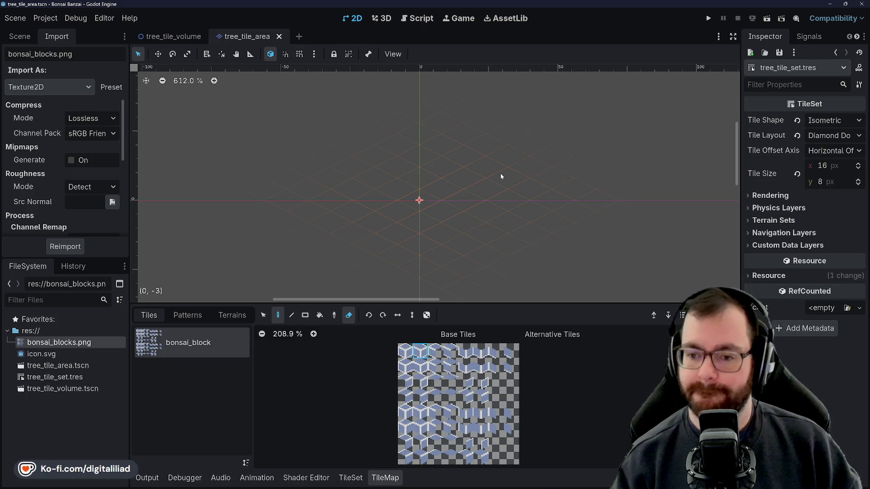
pyautogui.click(385, 474)
pyautogui.scroll(-1, 447, 272)
pyautogui.click(21, 37)
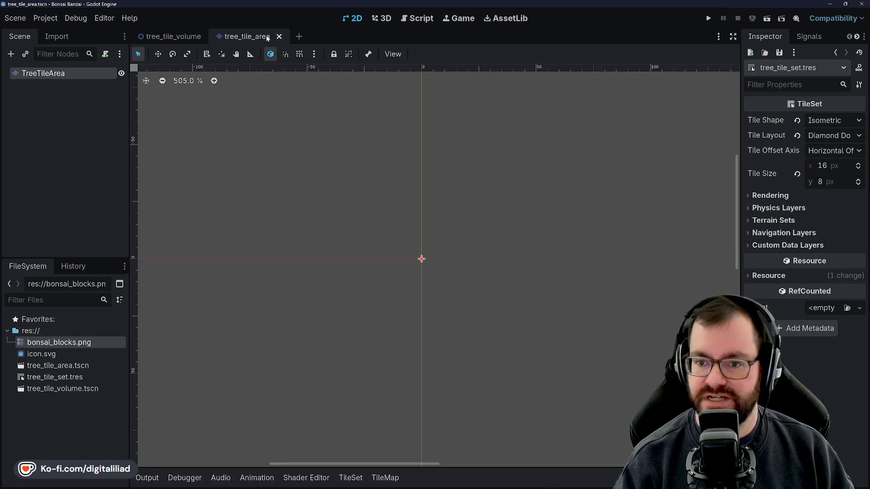
pyautogui.click(62, 108)
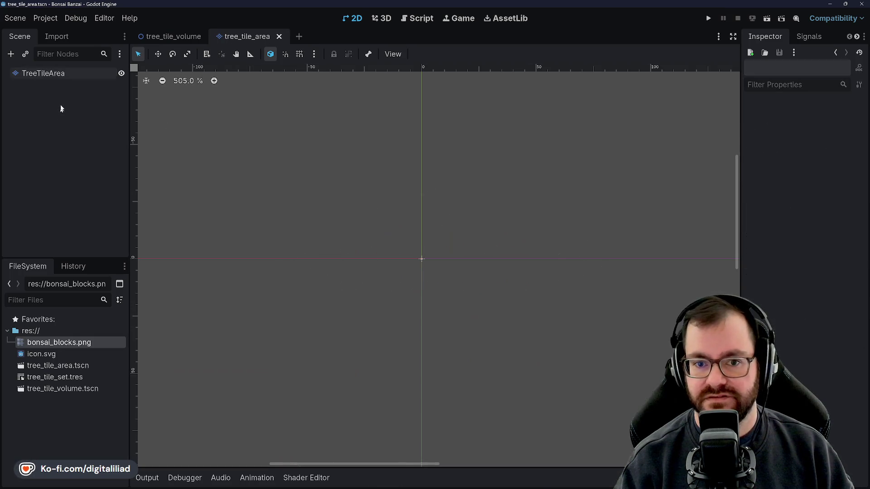
# Switch to the tree_tile_volume scene and zoom in on its TreeTileLayers origin.
pyautogui.click(72, 73)
pyautogui.click(172, 40)
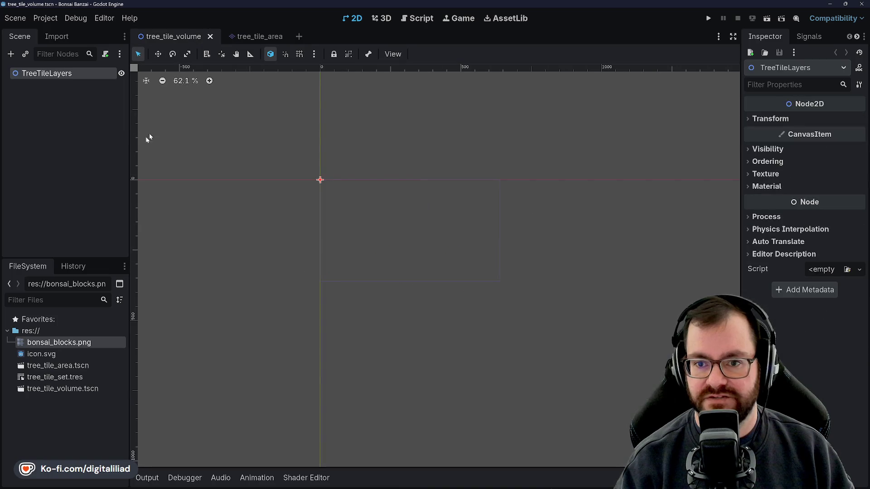
pyautogui.scroll(-1, 319, 206)
pyautogui.scroll(6, 353, 213)
pyautogui.scroll(6, 385, 231)
pyautogui.scroll(4, 390, 238)
pyautogui.scroll(6, 400, 230)
pyautogui.scroll(7, 407, 222)
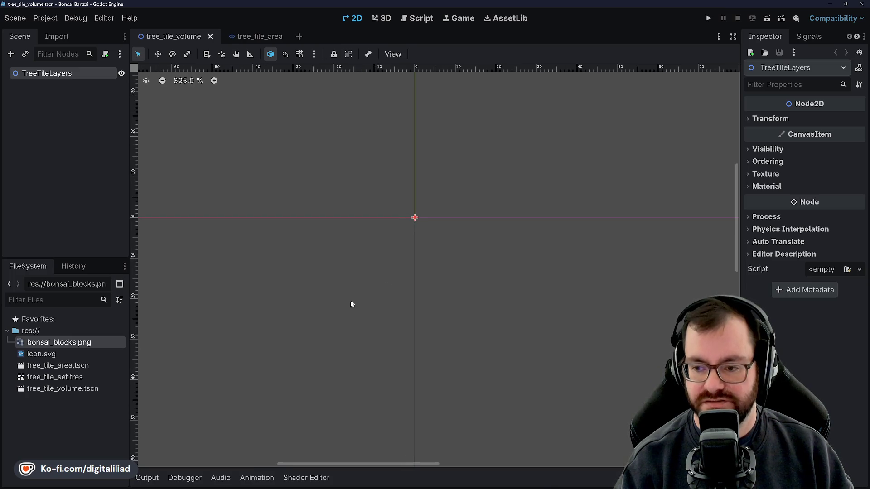
pyautogui.scroll(-18, 417, 254)
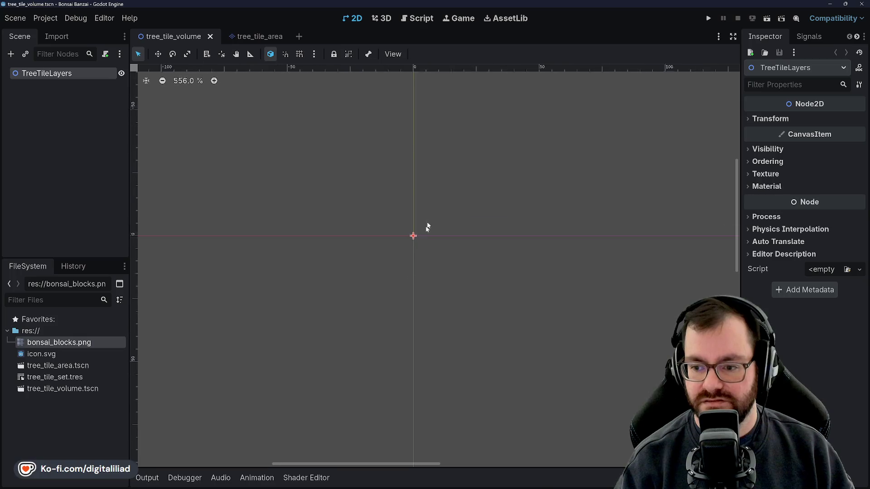
pyautogui.scroll(-13, 430, 213)
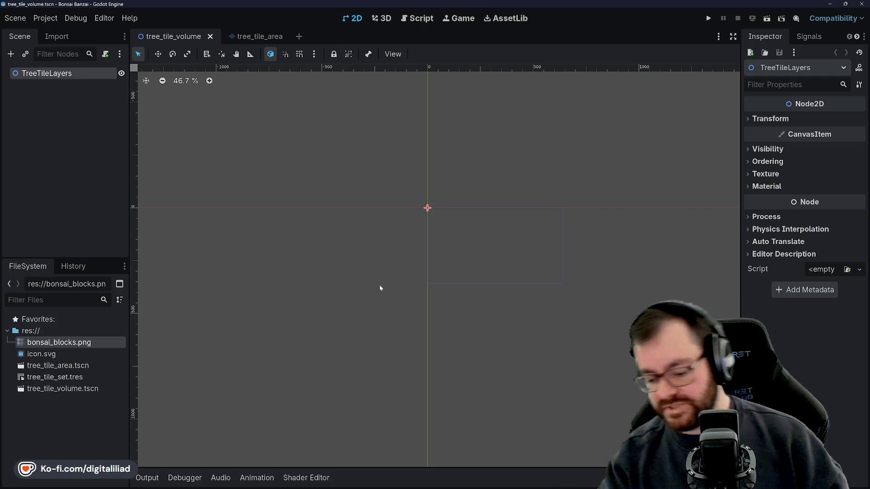
pyautogui.scroll(3, 435, 199)
pyautogui.scroll(3, 422, 213)
pyautogui.scroll(2, 425, 210)
pyautogui.scroll(3, 414, 219)
pyautogui.scroll(2, 411, 218)
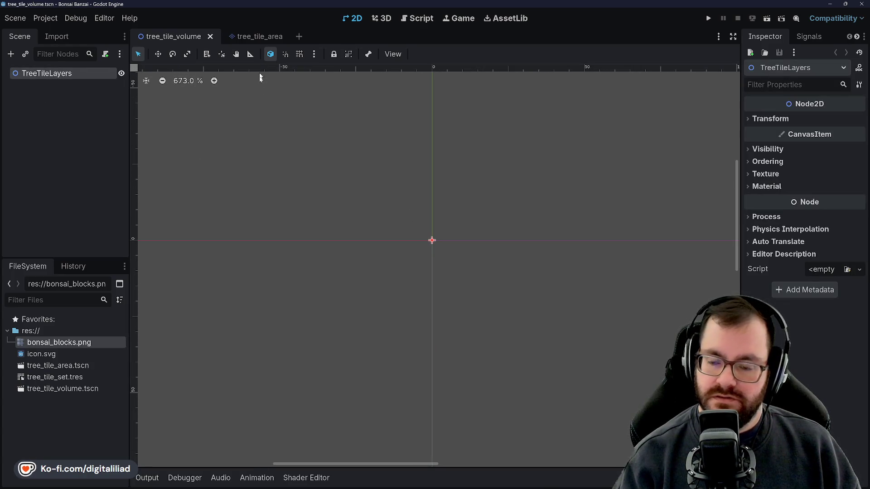
pyautogui.scroll(2, 410, 204)
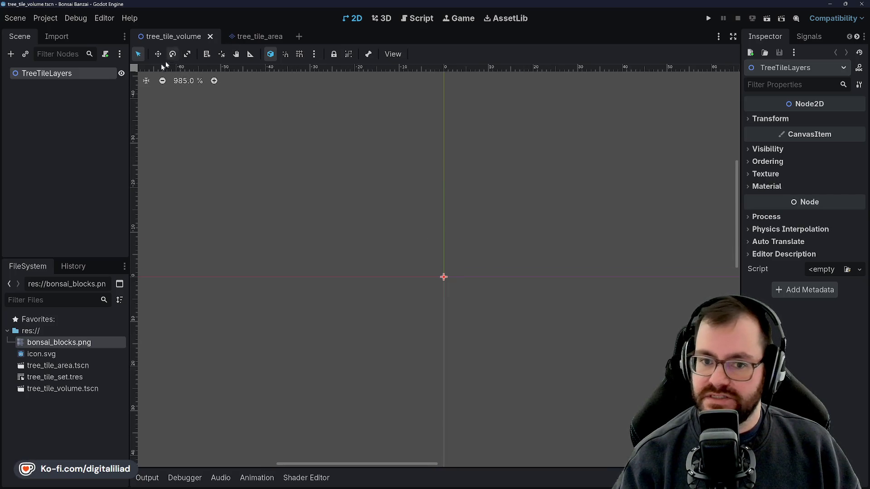
pyautogui.click(26, 54)
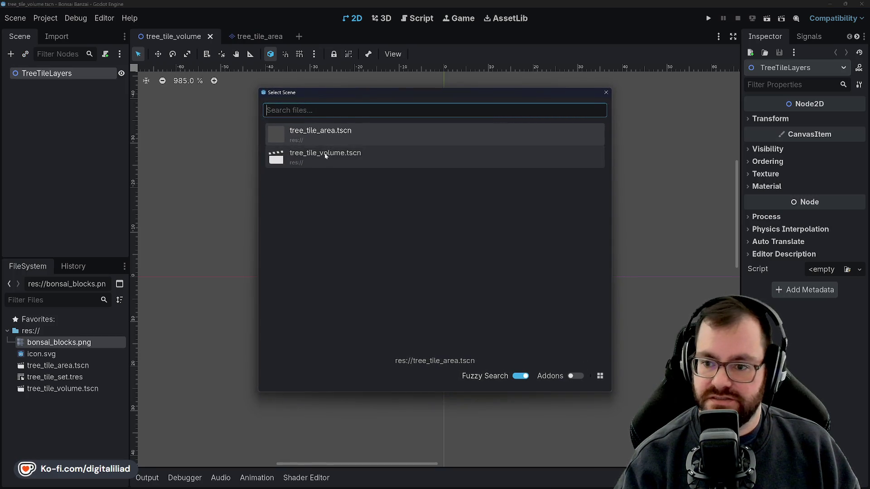
# Instance tree_tile_area.tscn as a child of TreeTileLayers and select the new TreeTileArea node.
pyautogui.doubleClick(328, 158)
pyautogui.click(434, 253)
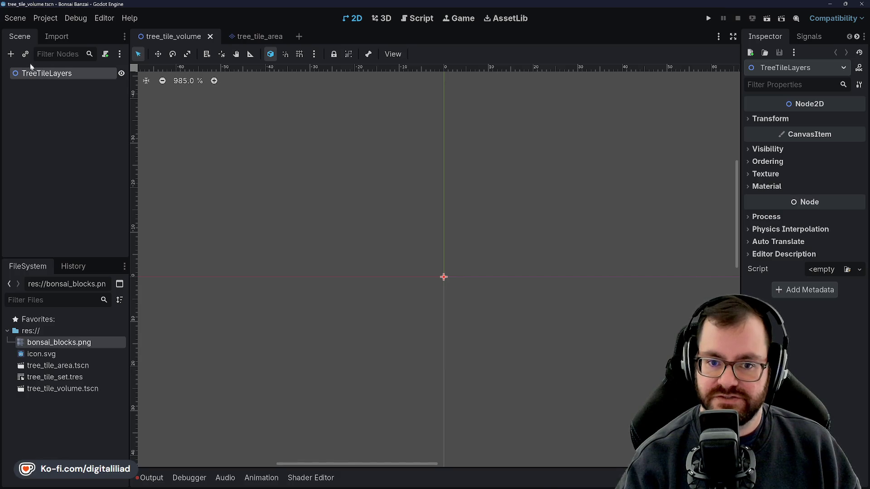
pyautogui.click(25, 54)
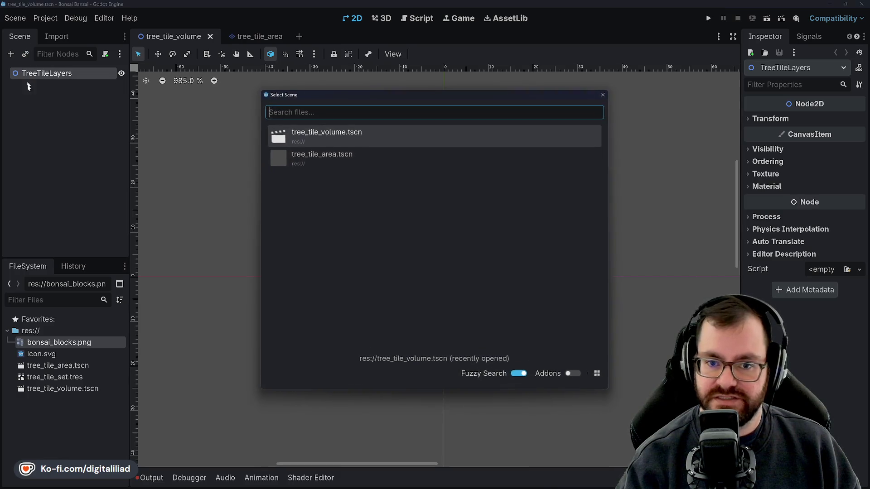
pyautogui.doubleClick(326, 157)
pyautogui.click(56, 108)
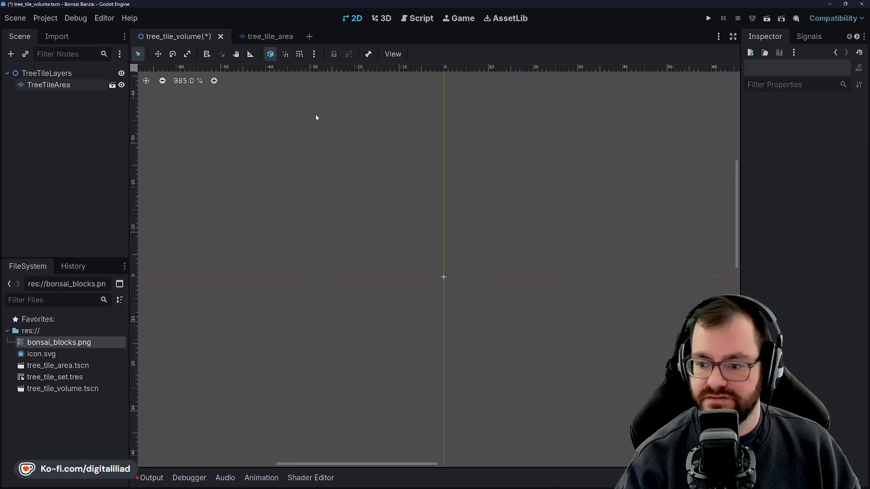
pyautogui.click(48, 85)
pyautogui.scroll(-2, 463, 223)
pyautogui.scroll(1, 469, 258)
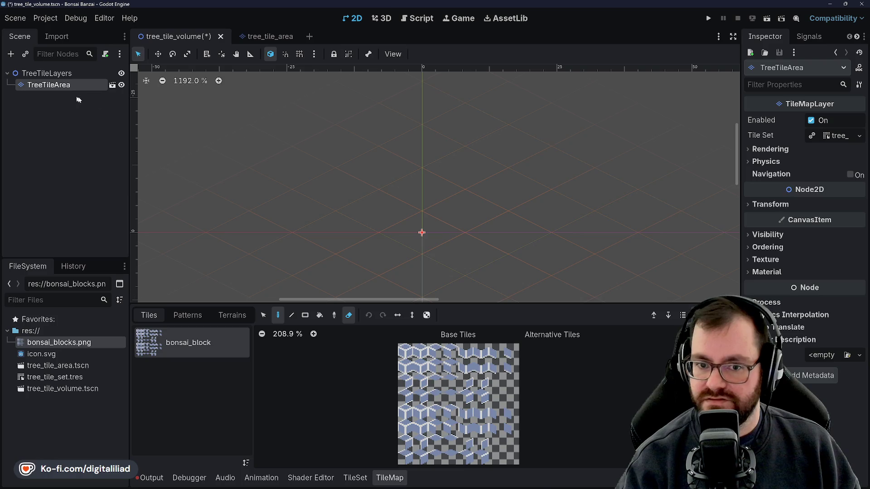
# Set the TreeTileArea instance's Transform position to x -8, y -4.
pyautogui.click(771, 204)
pyautogui.click(825, 217)
pyautogui.write('-4')
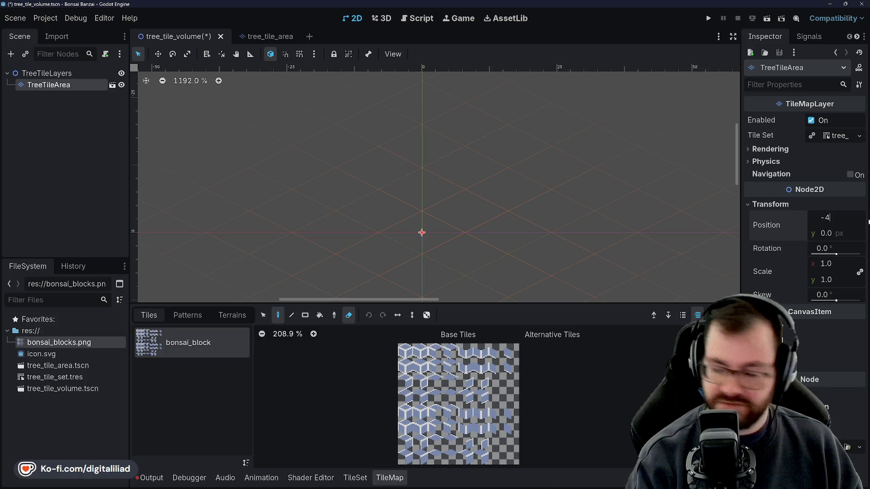
pyautogui.press('Return')
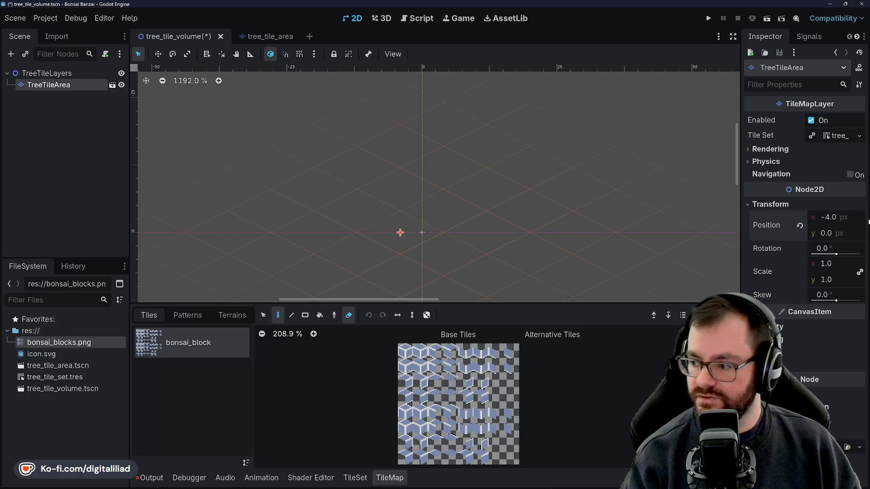
pyautogui.click(851, 221)
pyautogui.write('-8')
pyautogui.press('Return')
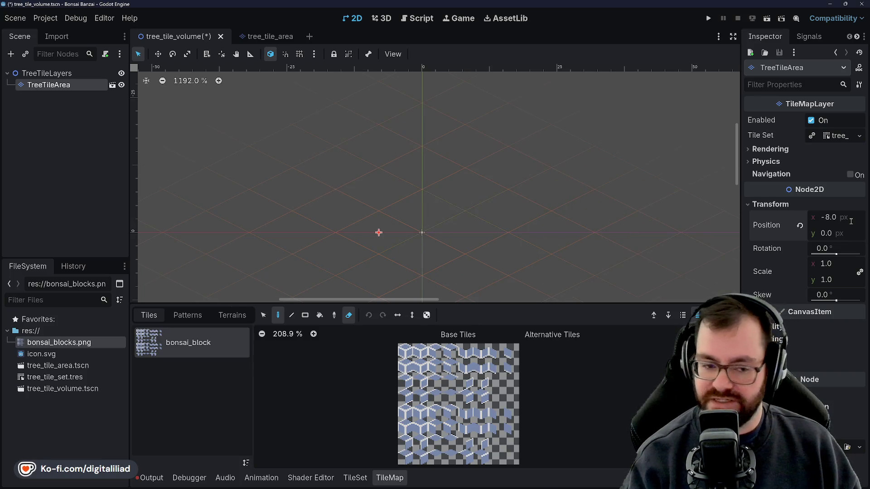
pyautogui.click(841, 233)
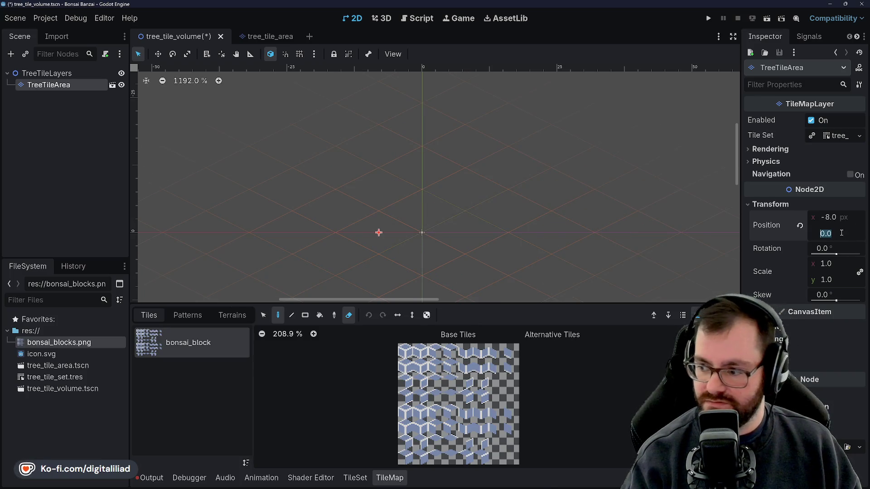
pyautogui.write('-4')
pyautogui.press('Return')
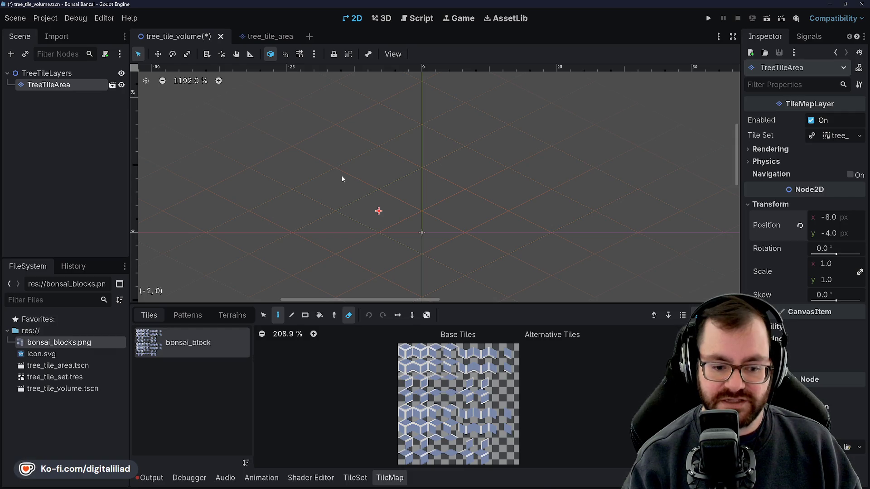
# Save the tree_tile_volume scene.
pyautogui.scroll(1, 469, 145)
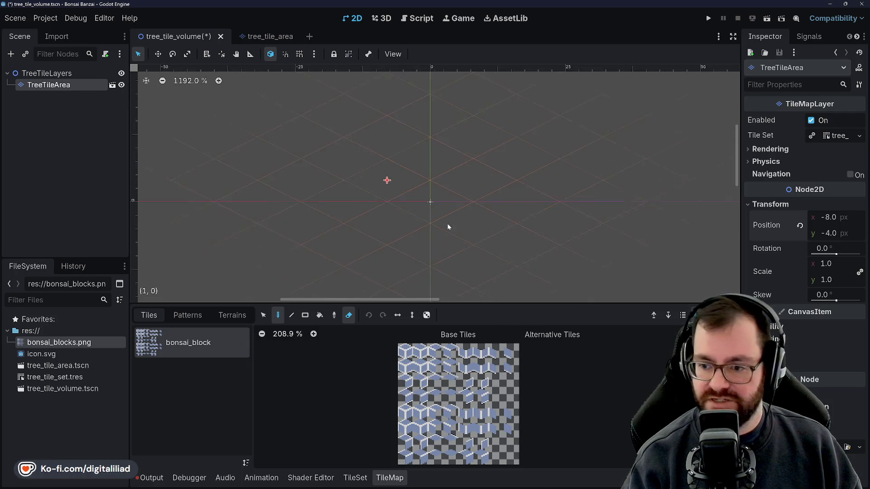
pyautogui.scroll(1, 434, 209)
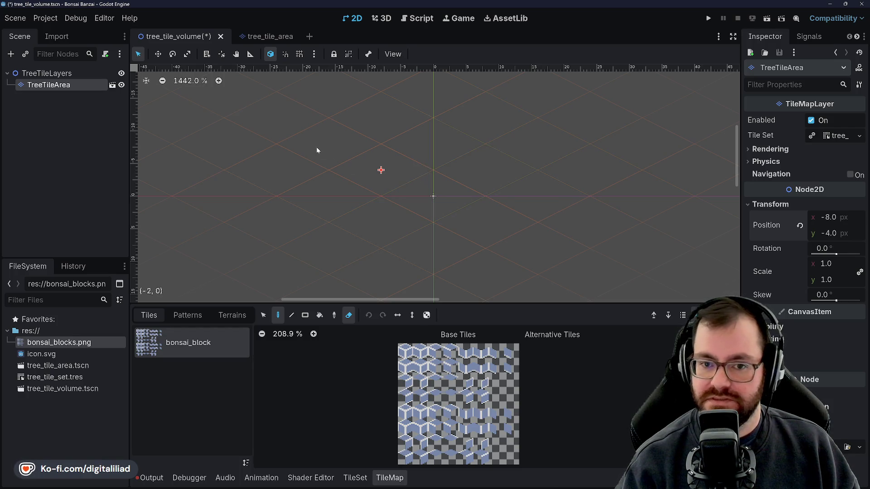
pyautogui.hotkey('ctrl', 's')
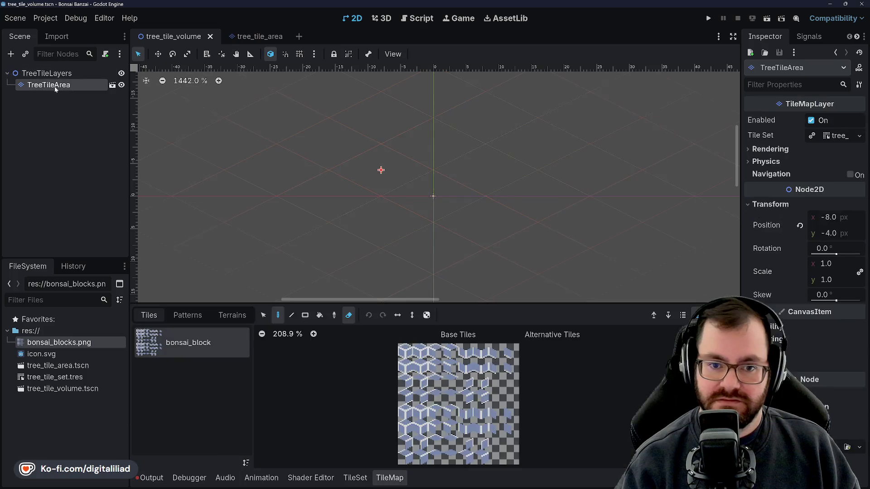
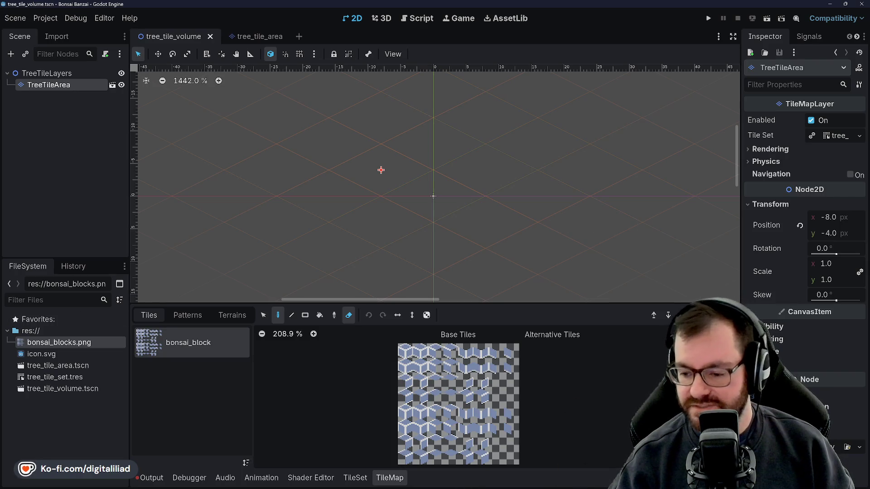
# Switch from Godot to the grouped Chrome window with the 'Plants' theme page and Bonsai Banzai notes.
pyautogui.moveTo(467, 484)
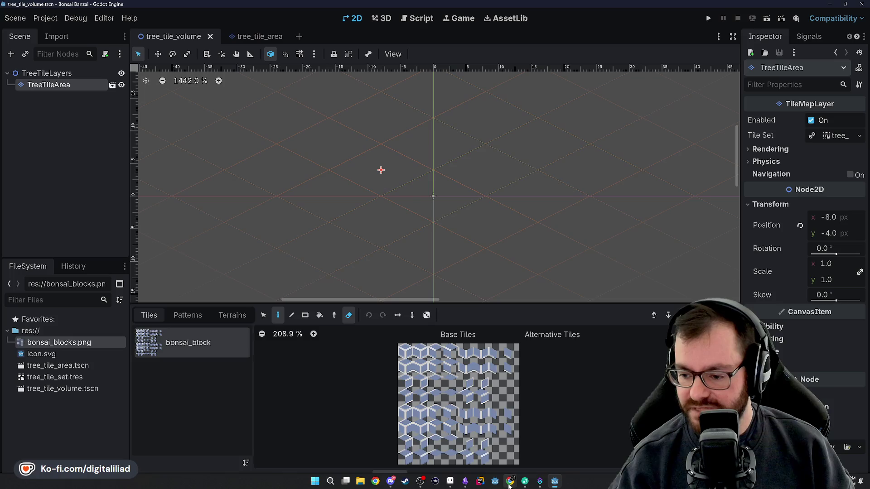
pyautogui.moveTo(509, 483)
pyautogui.moveTo(488, 453)
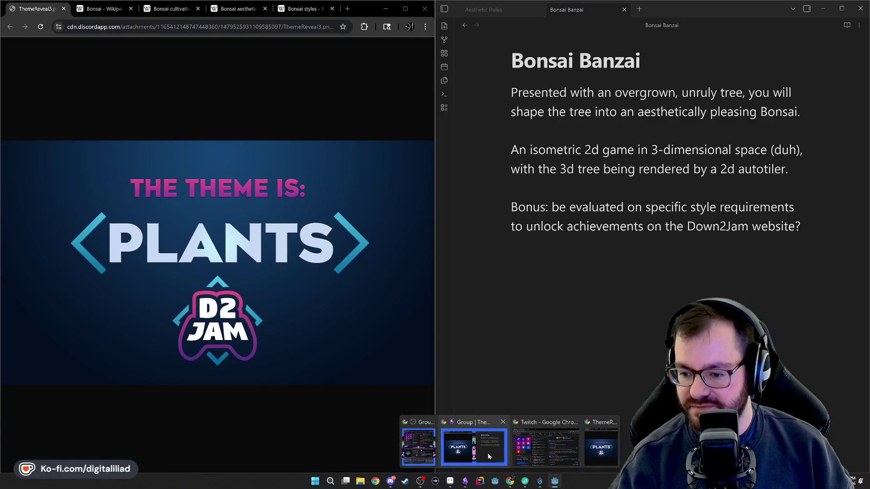
pyautogui.click(487, 453)
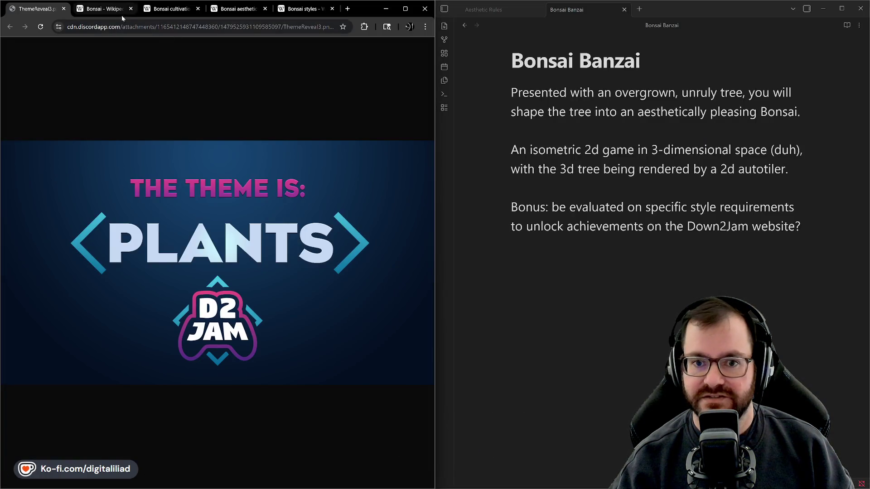
# Flip through the Bonsai, Bonsai cultivation and Bonsai aesthetics tabs to reach the Bonsai styles article.
pyautogui.click(120, 9)
pyautogui.click(169, 9)
pyautogui.click(228, 9)
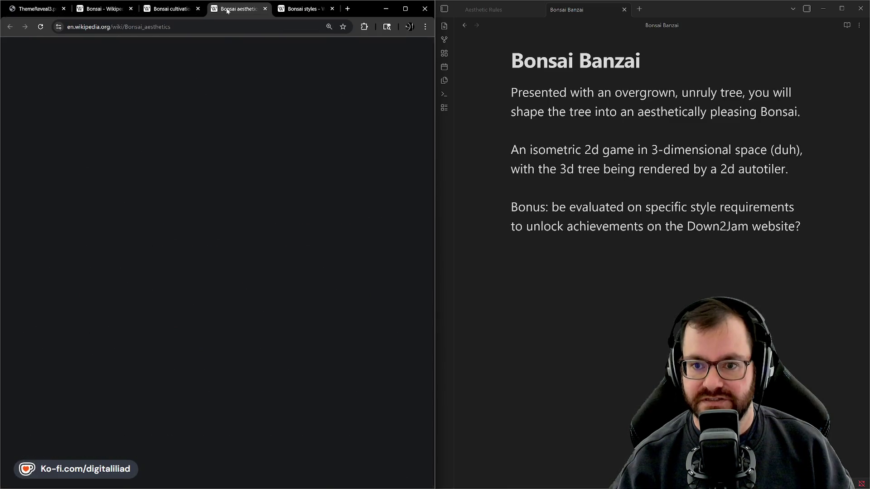
pyautogui.click(291, 11)
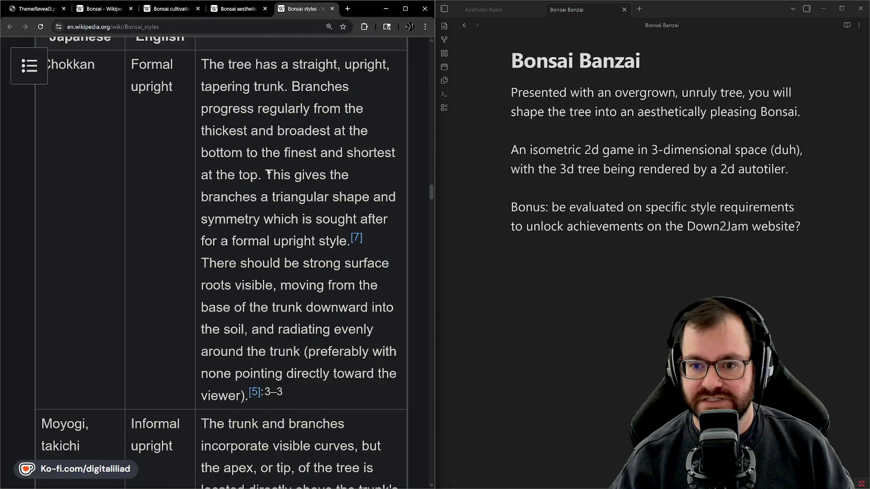
# Scroll the Bonsai styles catalog table to the Chokkan (Formal upright) entry.
pyautogui.scroll(4, 60, 234)
pyautogui.scroll(-2, 233, 183)
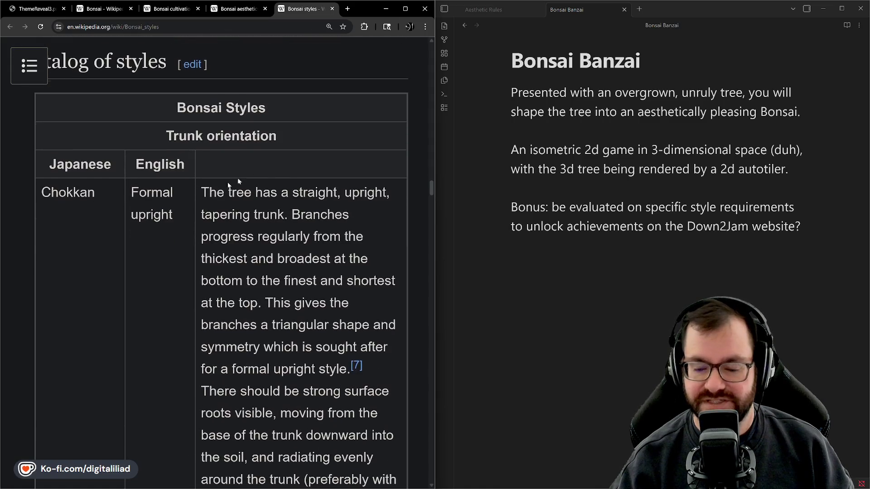
pyautogui.scroll(-1, 250, 194)
pyautogui.scroll(-1, 250, 195)
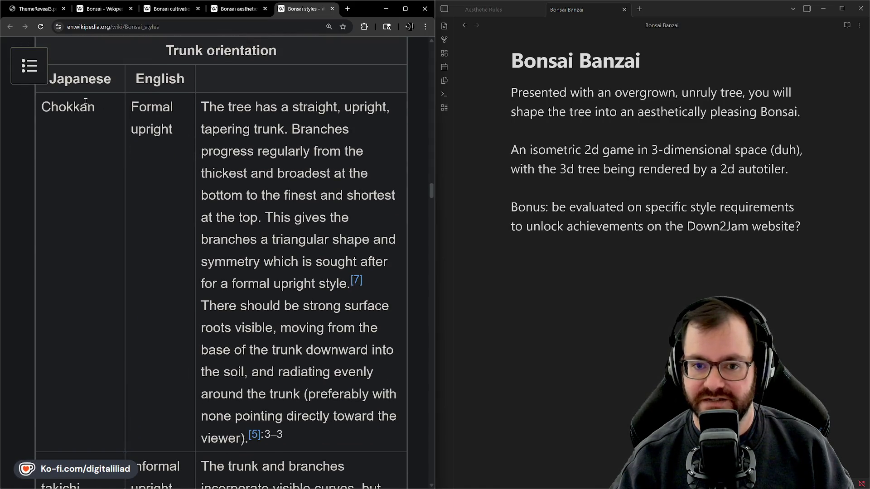
pyautogui.scroll(-3, 170, 194)
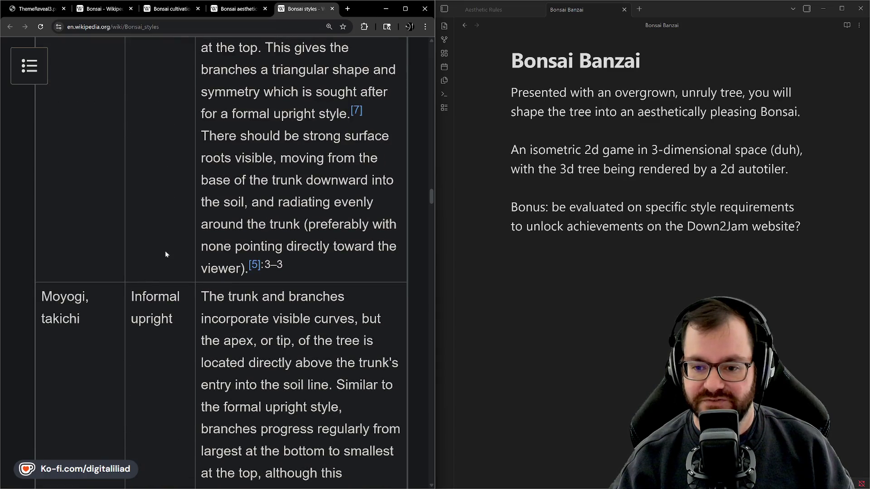
pyautogui.scroll(3, 166, 255)
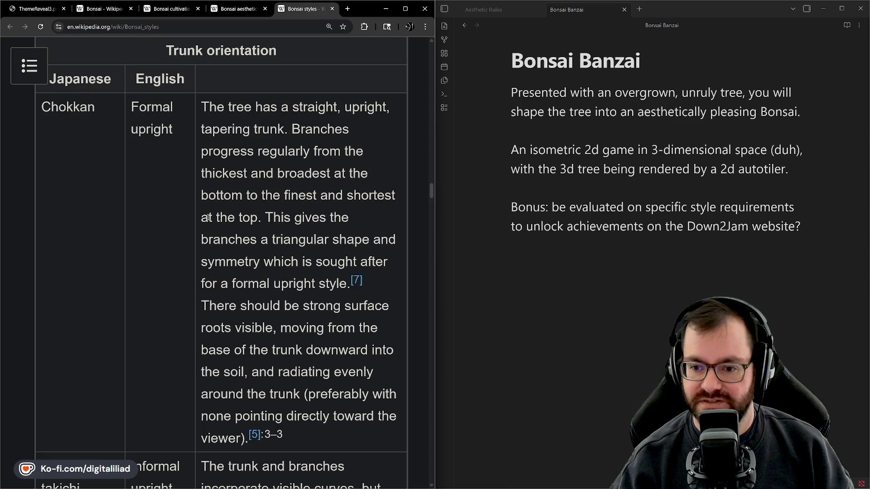
pyautogui.scroll(-3, 266, 296)
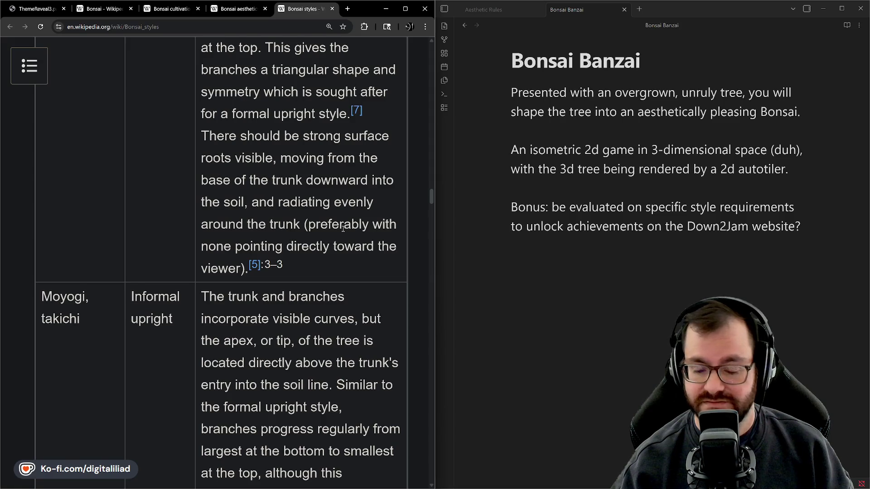
# Read down the styles table past Moyogi and Shakan to the Kengai (Cascade) row.
pyautogui.scroll(-3, 343, 229)
pyautogui.scroll(-1, 329, 271)
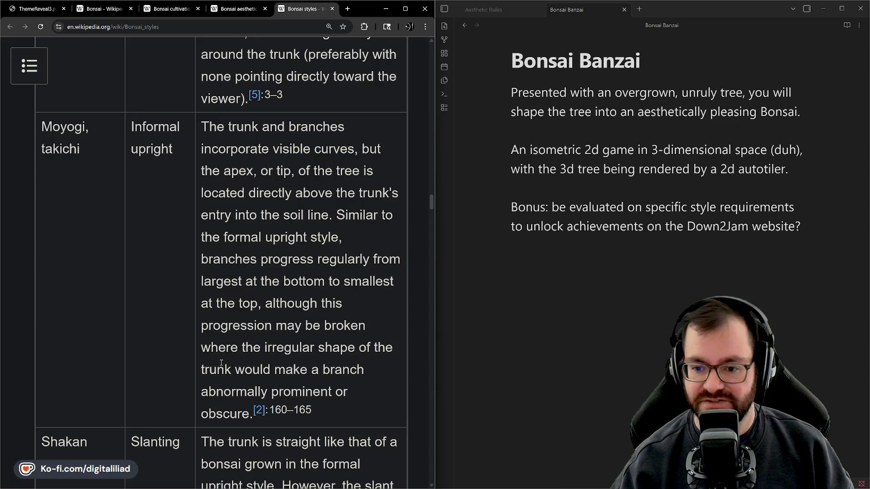
pyautogui.scroll(-5, 209, 153)
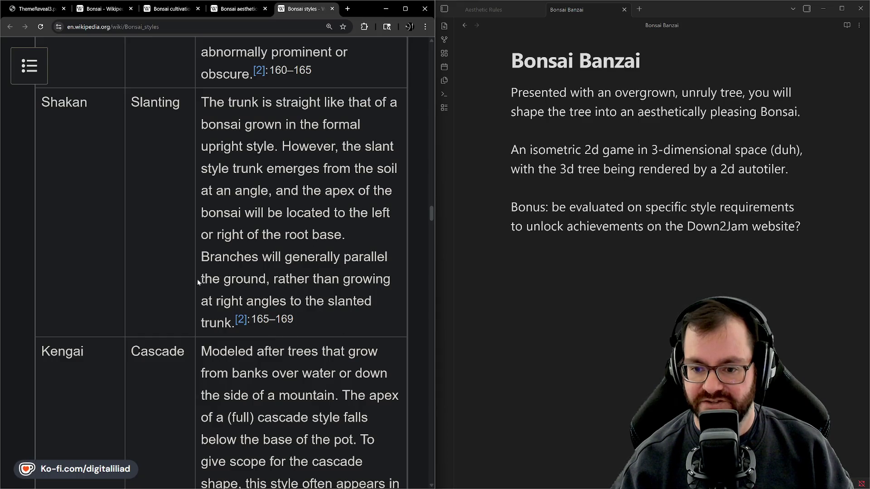
pyautogui.scroll(-3, 163, 197)
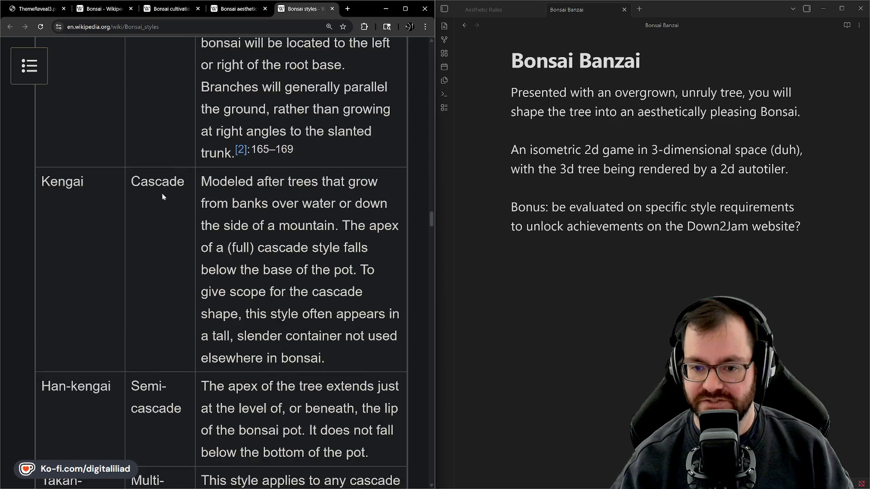
pyautogui.scroll(-2, 252, 212)
pyautogui.scroll(-6, 153, 167)
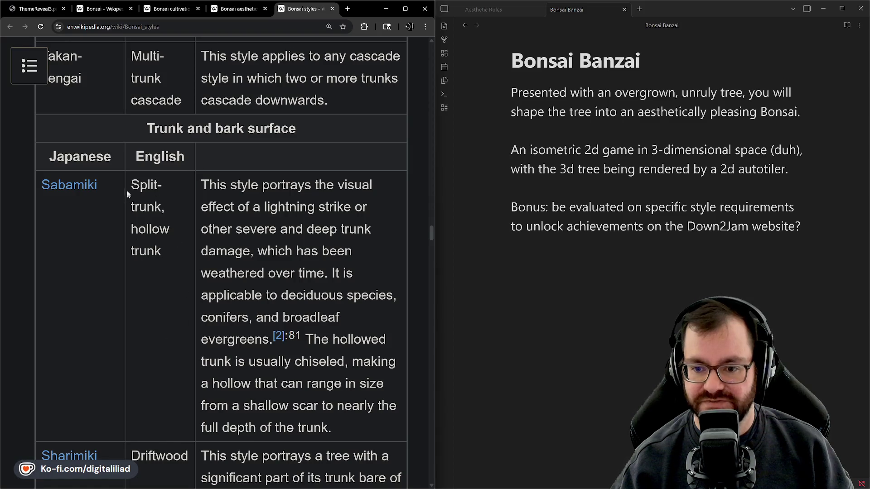
pyautogui.scroll(-1, 225, 173)
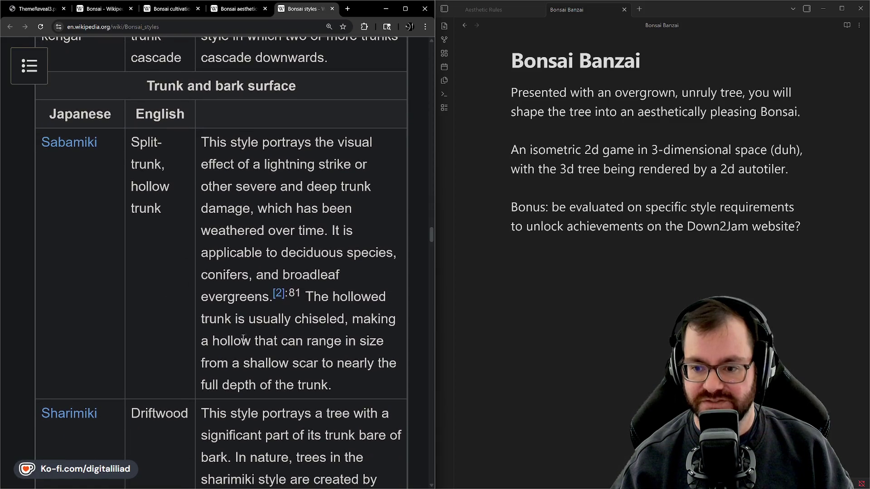
pyautogui.scroll(-2, 244, 339)
pyautogui.scroll(-4, 235, 294)
pyautogui.scroll(-3, 222, 227)
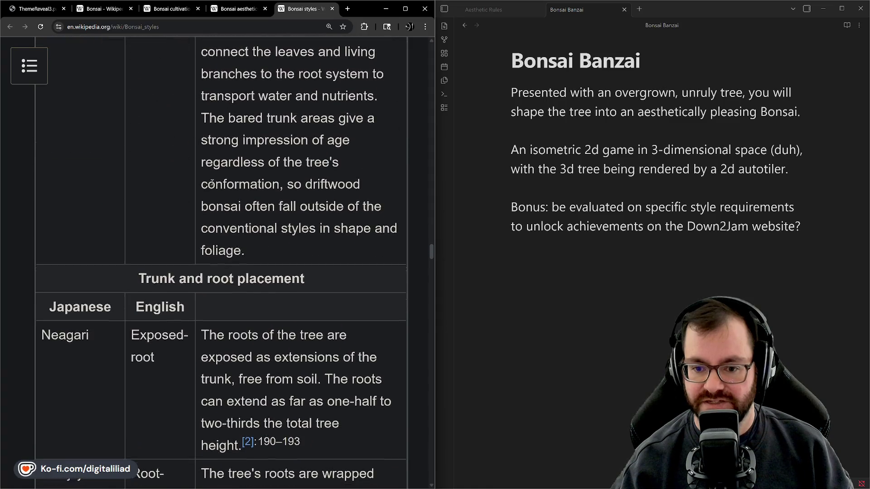
pyautogui.scroll(-3, 195, 176)
pyautogui.scroll(-4, 135, 123)
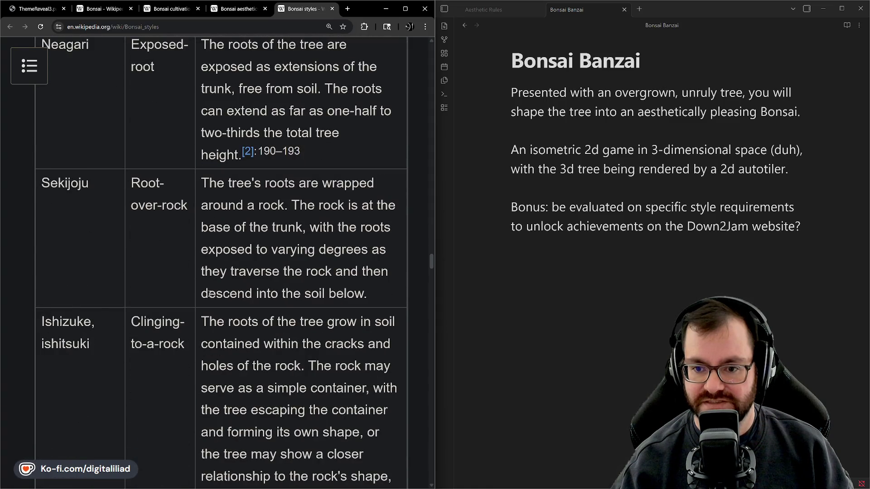
pyautogui.scroll(-3, 211, 294)
pyautogui.scroll(3, 254, 313)
pyautogui.scroll(-2, 218, 254)
pyautogui.scroll(-8, 158, 204)
pyautogui.scroll(-4, 132, 182)
pyautogui.scroll(-7, 172, 254)
pyautogui.scroll(-2, 199, 313)
pyautogui.scroll(3, 209, 313)
pyautogui.scroll(8, 226, 323)
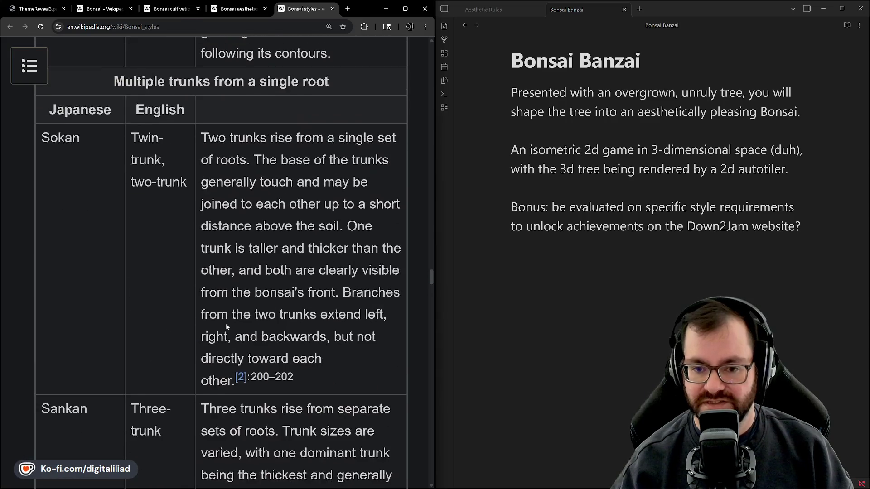
pyautogui.scroll(-1, 172, 305)
pyautogui.scroll(-2, 172, 306)
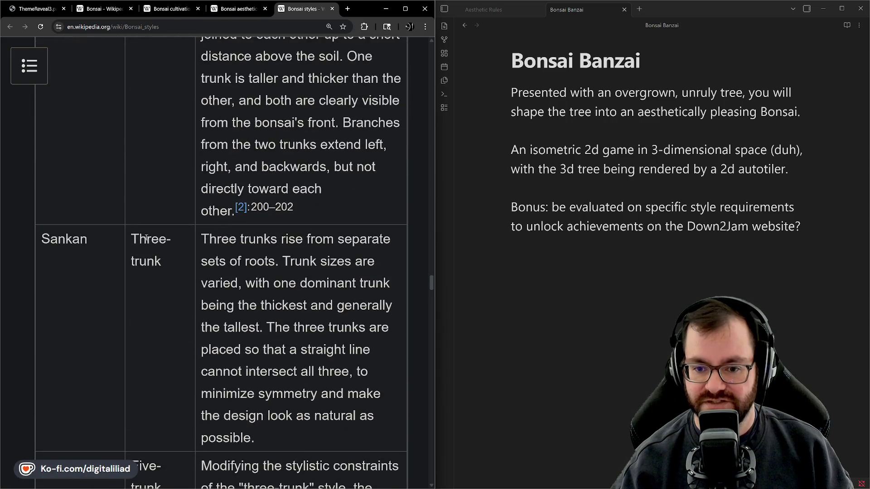
pyautogui.scroll(-6, 162, 312)
pyautogui.scroll(-5, 180, 335)
pyautogui.scroll(8, 181, 335)
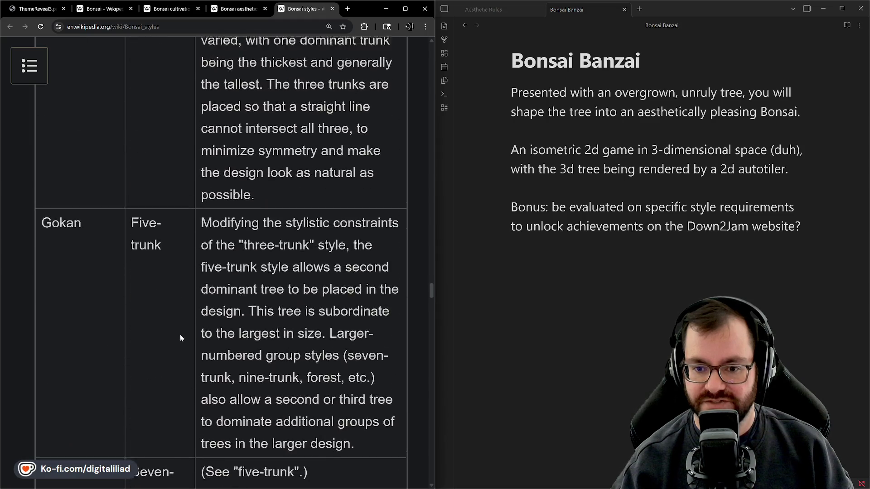
pyautogui.scroll(2, 138, 370)
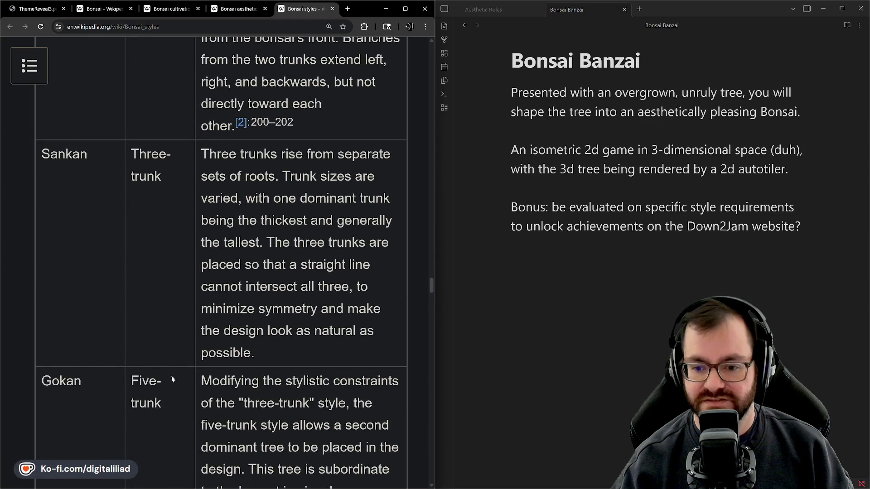
pyautogui.scroll(-5, 172, 380)
pyautogui.scroll(-5, 152, 253)
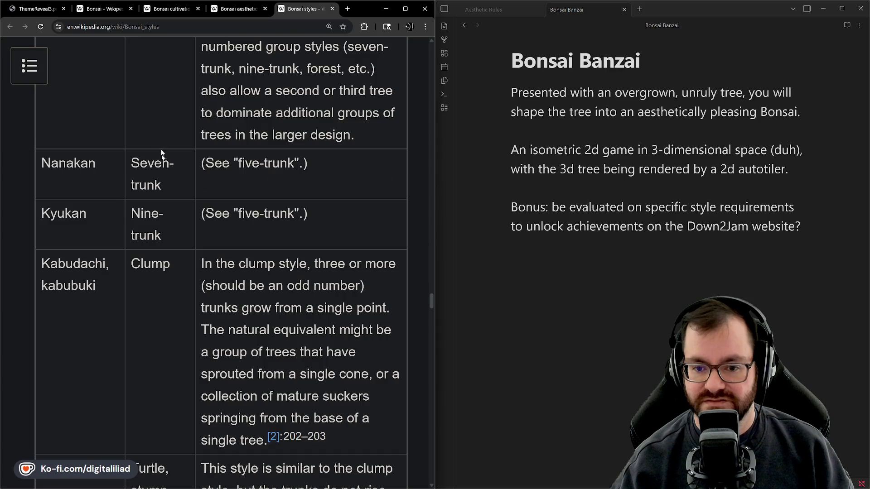
pyautogui.scroll(3, 159, 195)
pyautogui.scroll(-5, 166, 164)
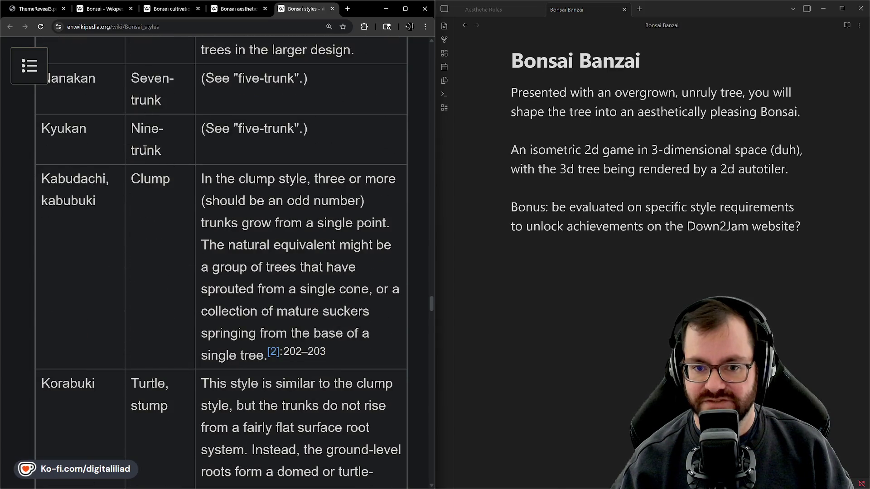
pyautogui.scroll(-5, 182, 274)
pyautogui.scroll(-4, 181, 271)
pyautogui.scroll(-10, 176, 258)
pyautogui.scroll(-3, 251, 216)
pyautogui.scroll(4, 209, 296)
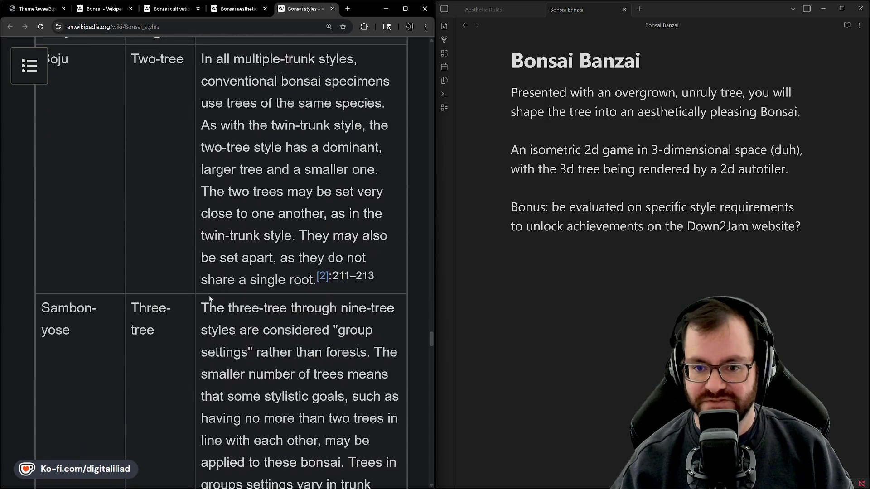
pyautogui.scroll(6, 208, 295)
pyautogui.scroll(-5, 150, 289)
pyautogui.scroll(-8, 151, 289)
pyautogui.scroll(-10, 151, 289)
pyautogui.scroll(-4, 151, 288)
pyautogui.scroll(-3, 171, 189)
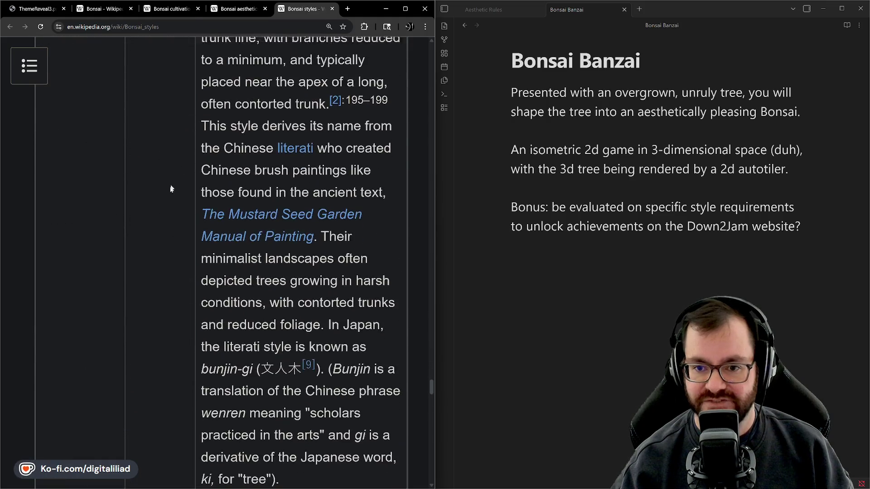
pyautogui.scroll(4, 172, 189)
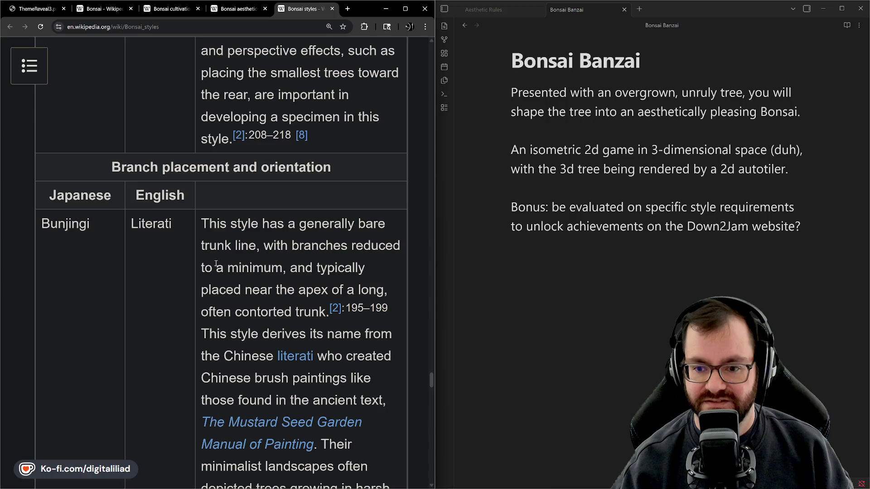
pyautogui.scroll(-4, 254, 216)
pyautogui.scroll(4, 252, 266)
pyautogui.scroll(-7, 170, 210)
pyautogui.scroll(-4, 239, 268)
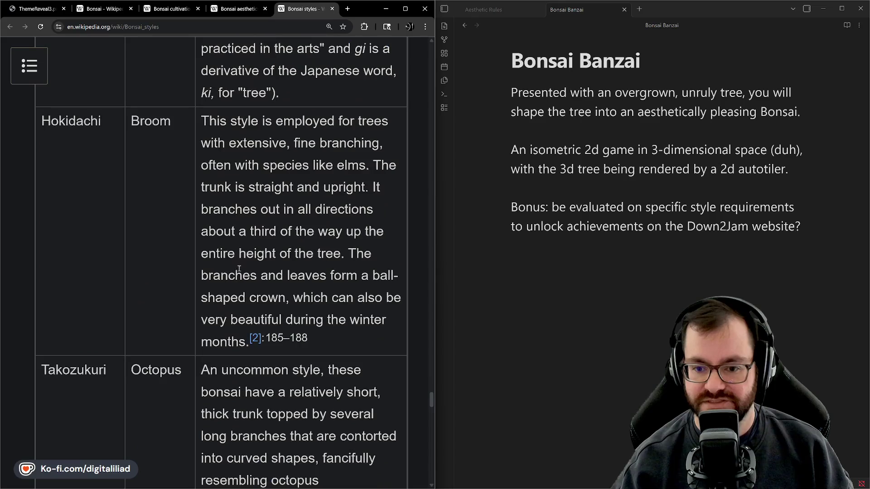
pyautogui.scroll(-5, 80, 79)
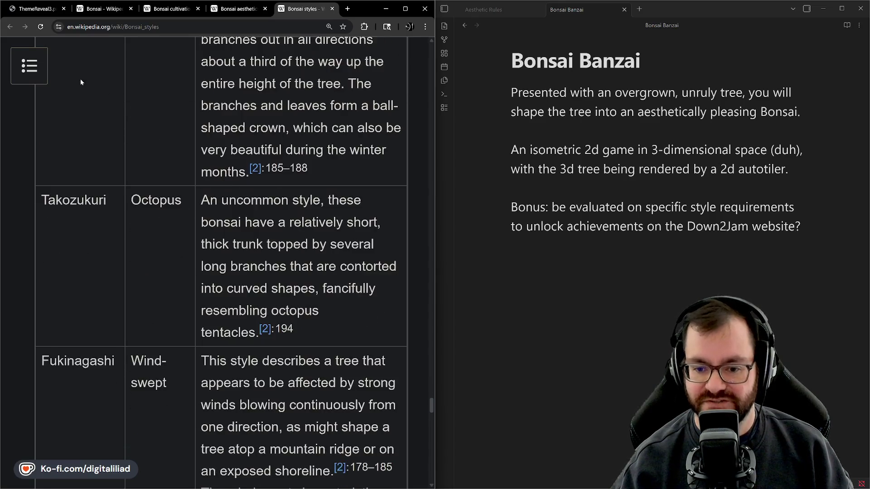
pyautogui.scroll(-2, 238, 210)
pyautogui.scroll(-2, 151, 308)
pyautogui.scroll(2, 140, 293)
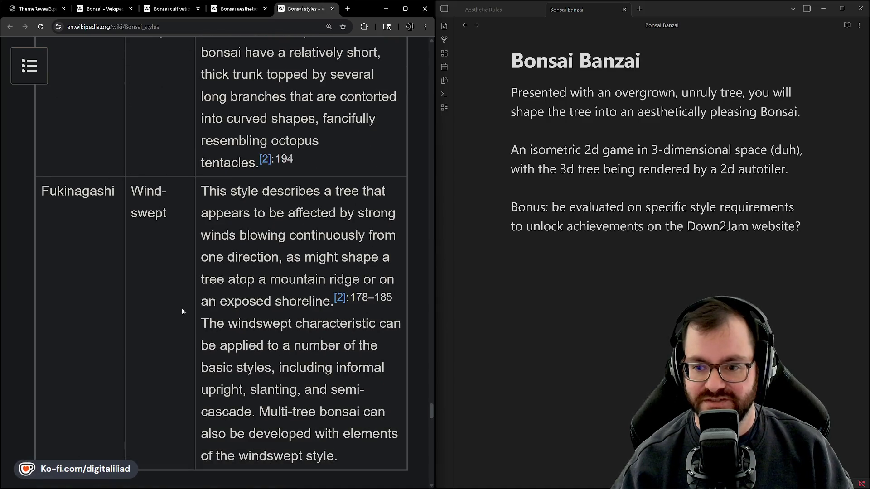
pyautogui.scroll(-2, 164, 305)
pyautogui.scroll(-1, 142, 171)
pyautogui.scroll(-4, 141, 171)
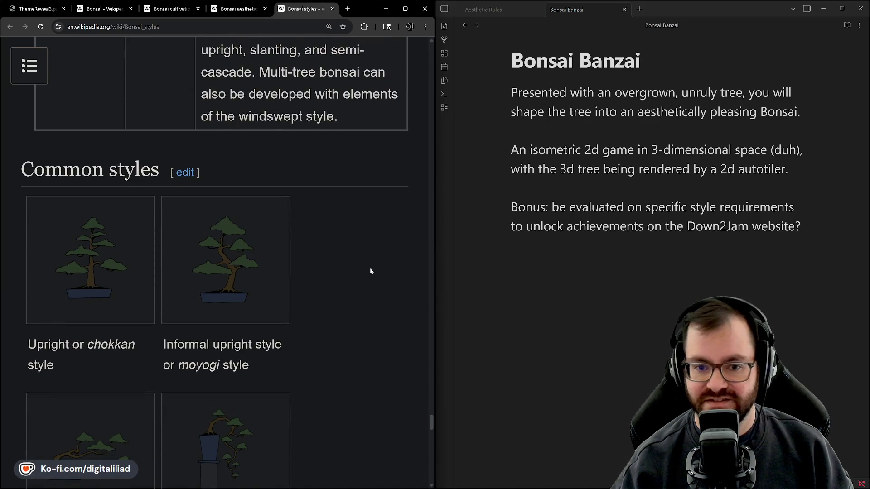
pyautogui.scroll(-2, 370, 271)
pyautogui.scroll(-3, 157, 78)
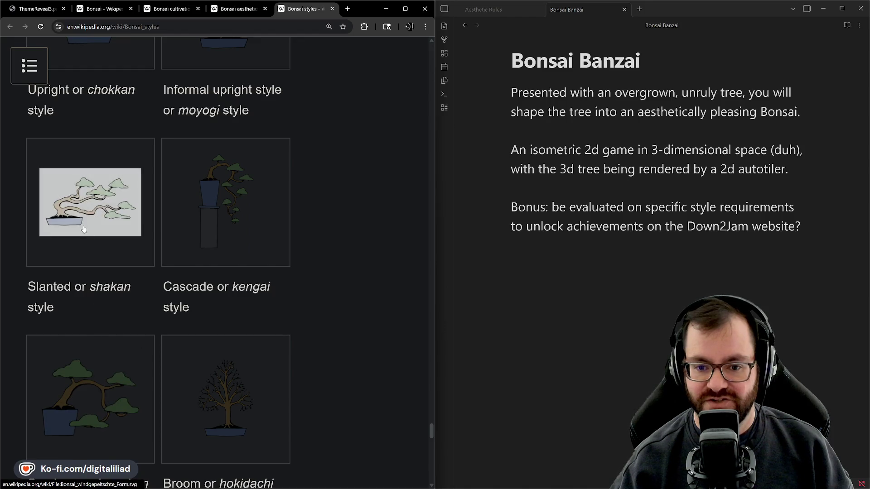
pyautogui.scroll(-4, 180, 183)
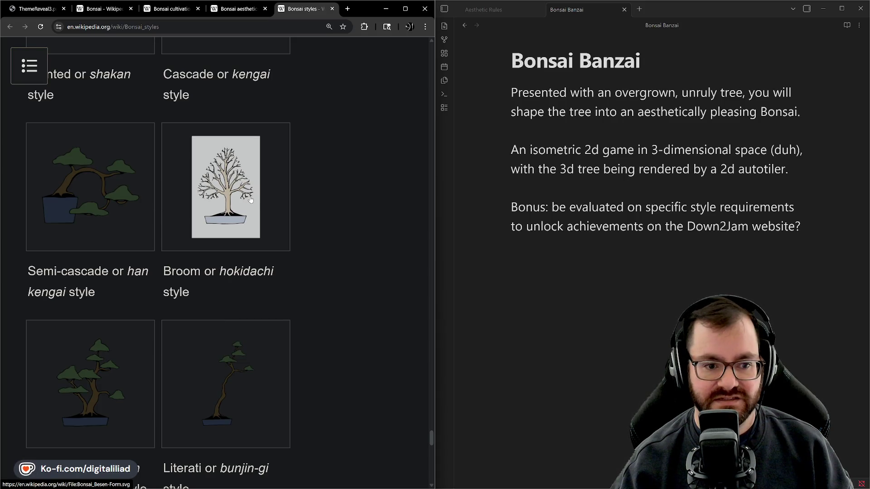
pyautogui.scroll(-2, 362, 212)
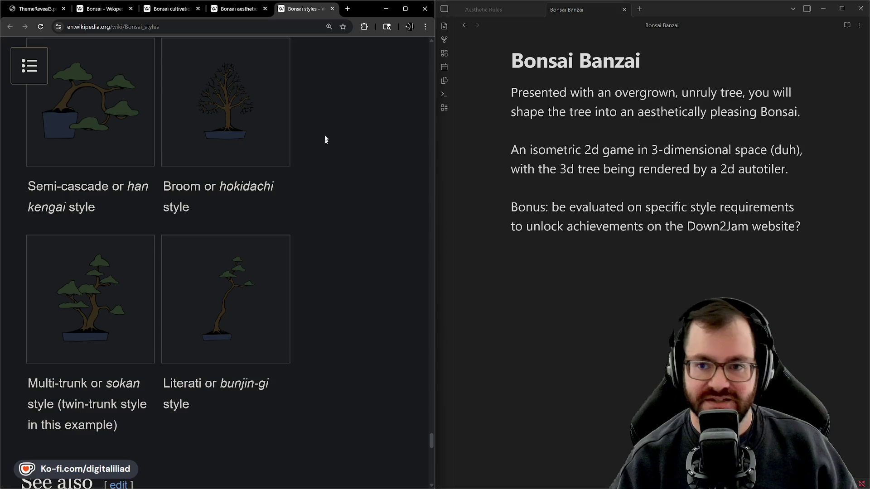
# Switch to the main Bonsai Wikipedia article and scroll down through it.
pyautogui.click(97, 12)
pyautogui.scroll(-4, 229, 163)
pyautogui.scroll(-6, 378, 225)
pyautogui.scroll(-5, 378, 225)
pyautogui.scroll(-5, 377, 225)
pyautogui.scroll(-5, 373, 226)
pyautogui.scroll(-5, 372, 228)
pyautogui.scroll(-3, 369, 223)
# Find 'mono no aware' in the article and read the Poignancy passage around it.
pyautogui.hotkey('ctrl', 'f')
pyautogui.write('mono no a')
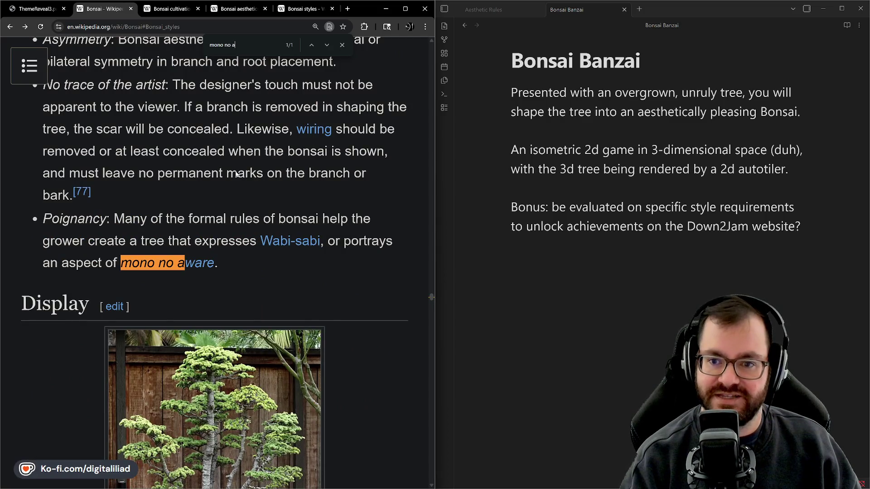
pyautogui.write('ware')
pyautogui.moveTo(142, 268)
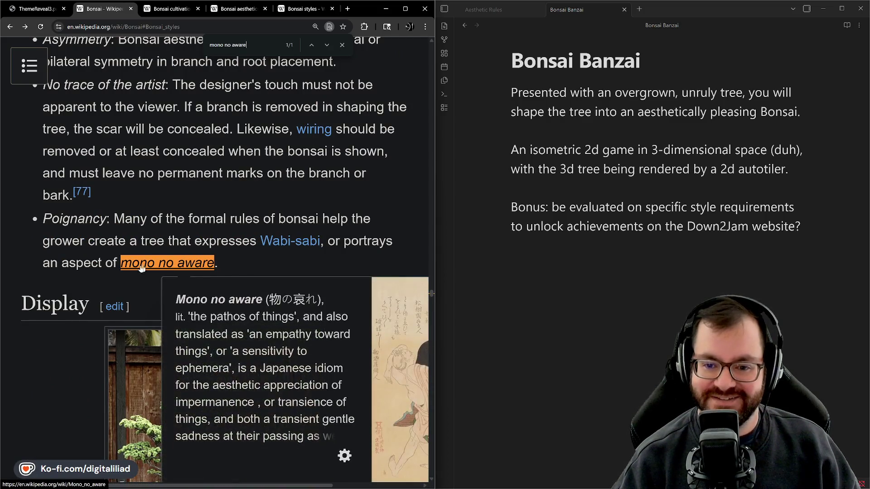
pyautogui.scroll(-2, 164, 266)
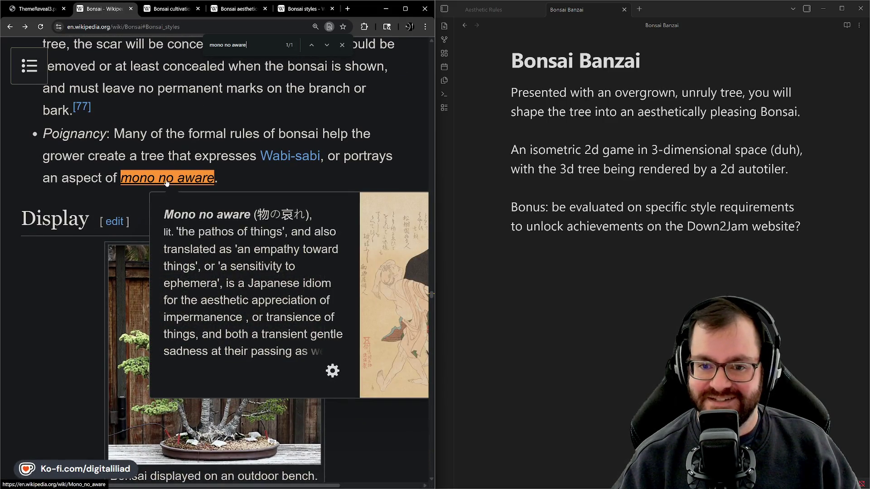
pyautogui.scroll(15, 152, 238)
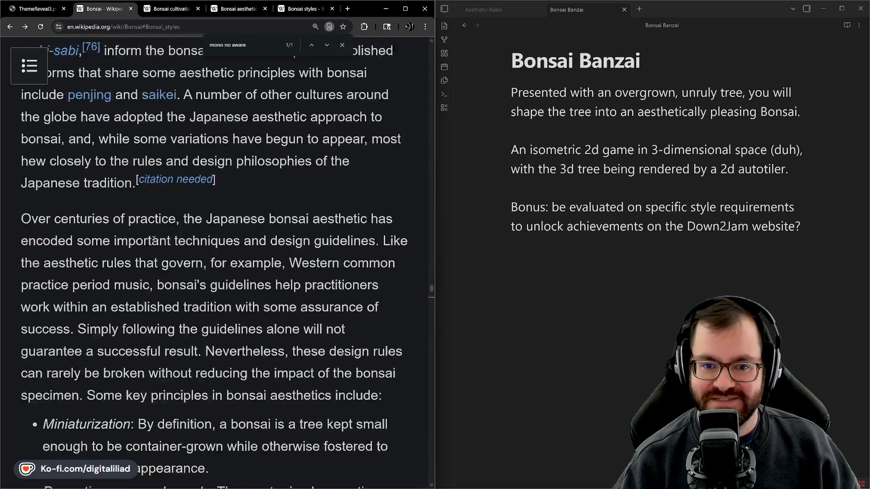
pyautogui.scroll(-13, 181, 208)
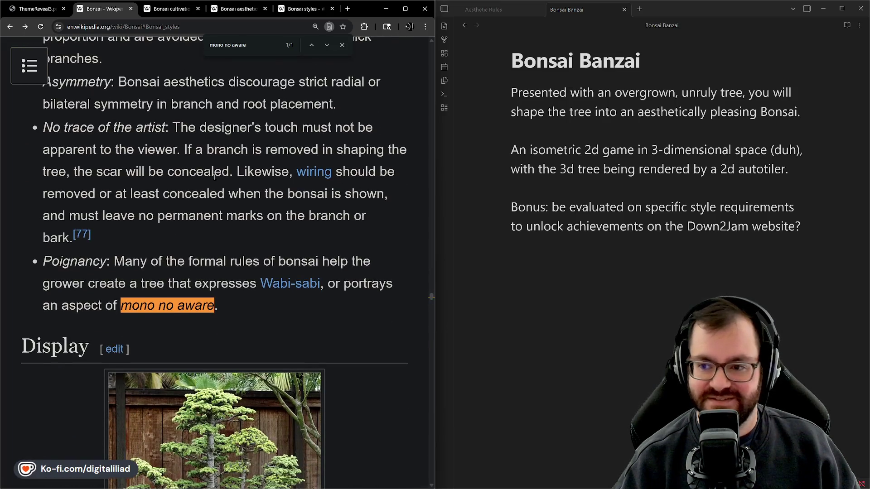
pyautogui.scroll(1, 215, 176)
pyautogui.scroll(-5, 141, 174)
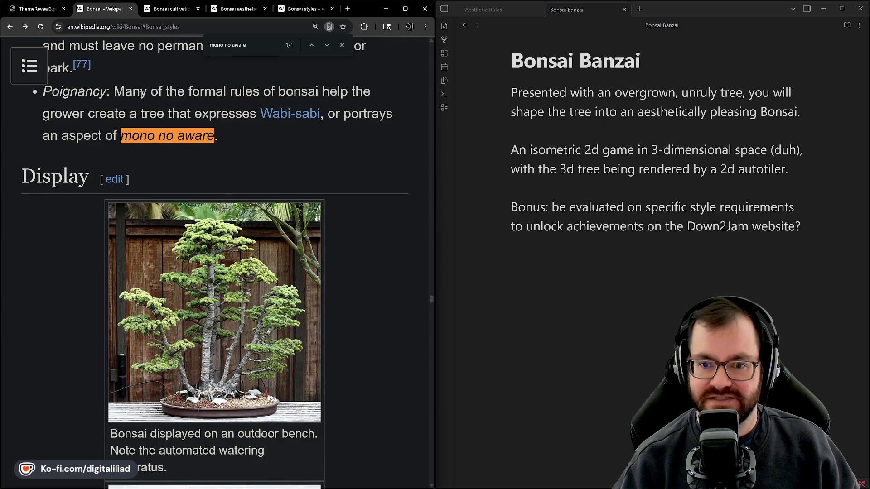
# Read the mono no aware link preview, then return to the Bonsai styles article.
pyautogui.moveTo(151, 137)
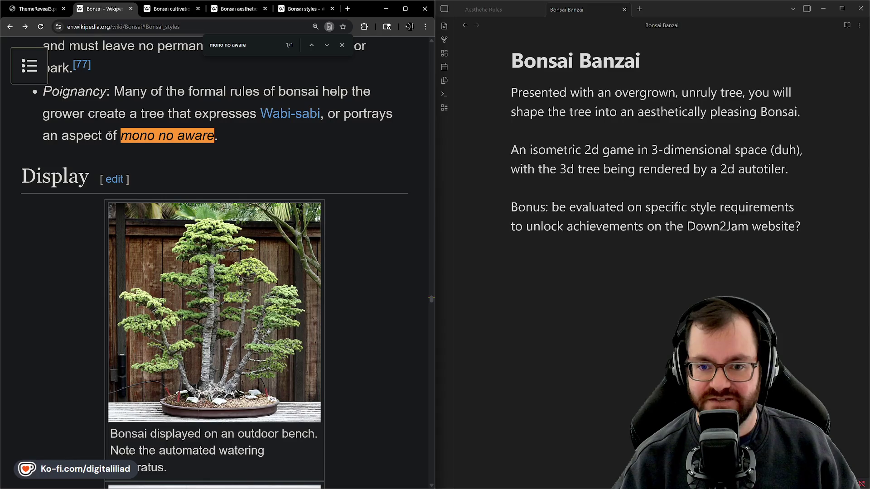
pyautogui.scroll(3, 272, 158)
pyautogui.scroll(-7, 325, 214)
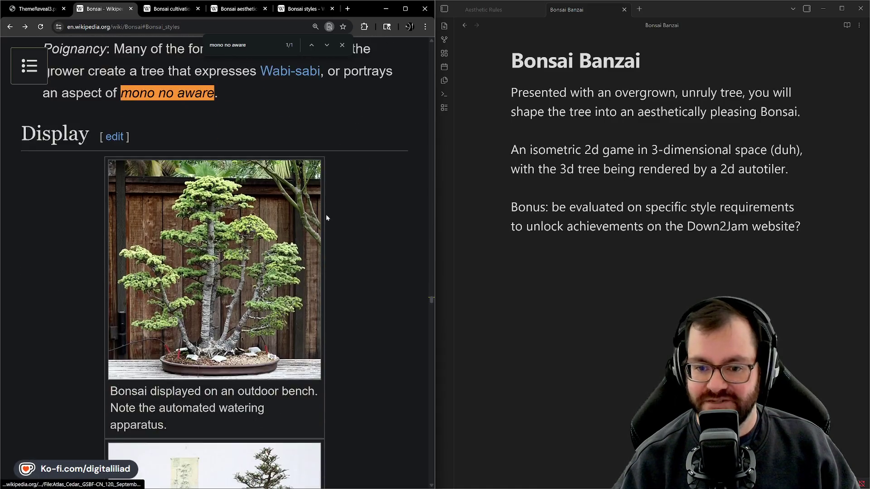
pyautogui.scroll(-15, 365, 267)
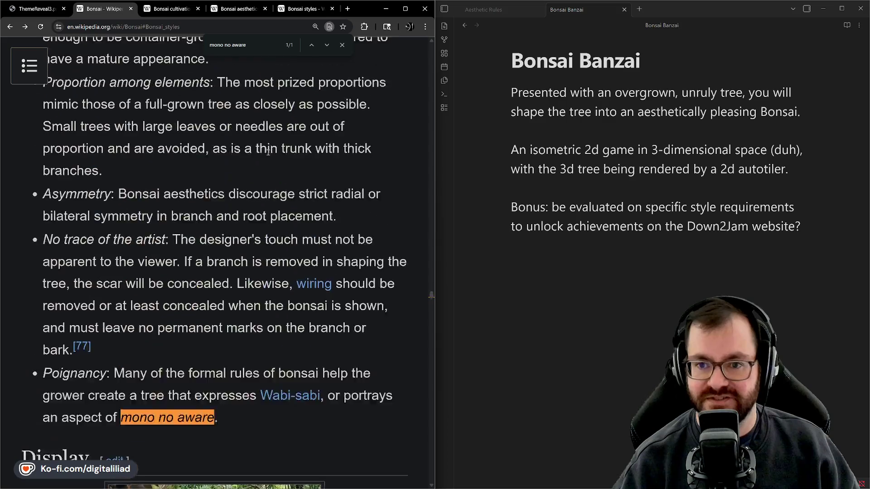
pyautogui.click(296, 9)
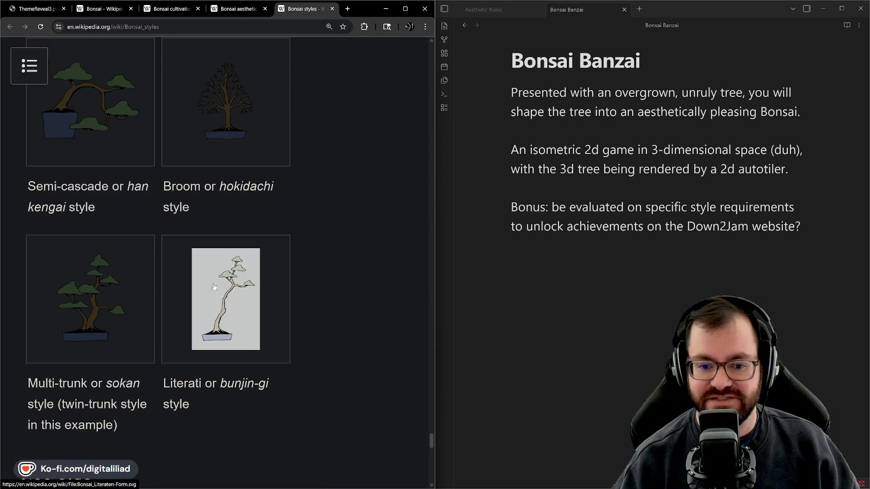
# Browse the Bonsai styles article's Common styles gallery and Catalog of styles.
pyautogui.scroll(-3, 189, 137)
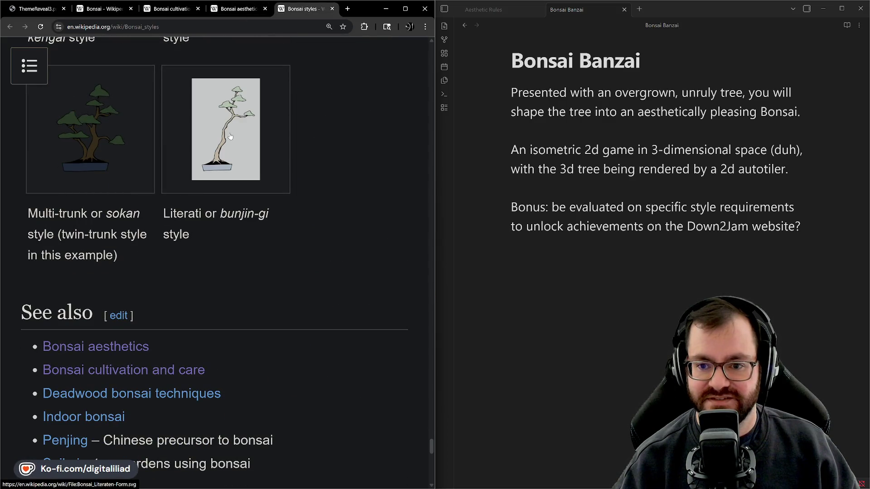
pyautogui.scroll(2, 208, 226)
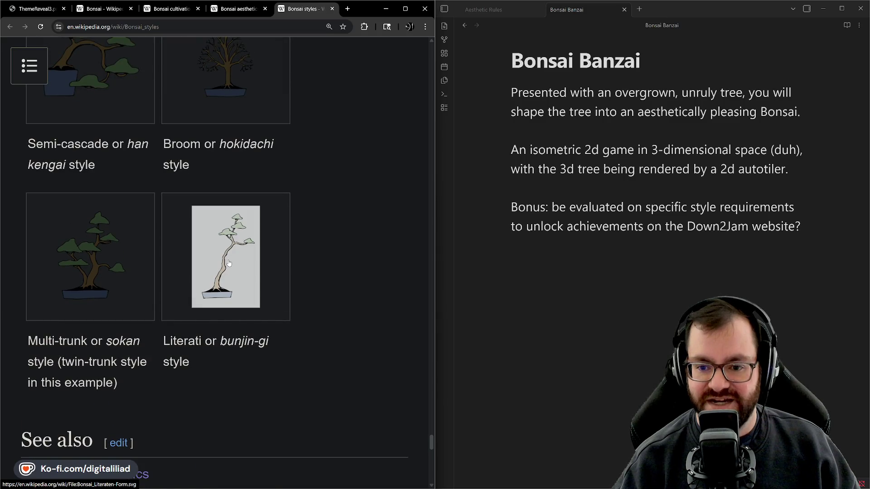
pyautogui.scroll(5, 272, 290)
pyautogui.scroll(-3, 229, 275)
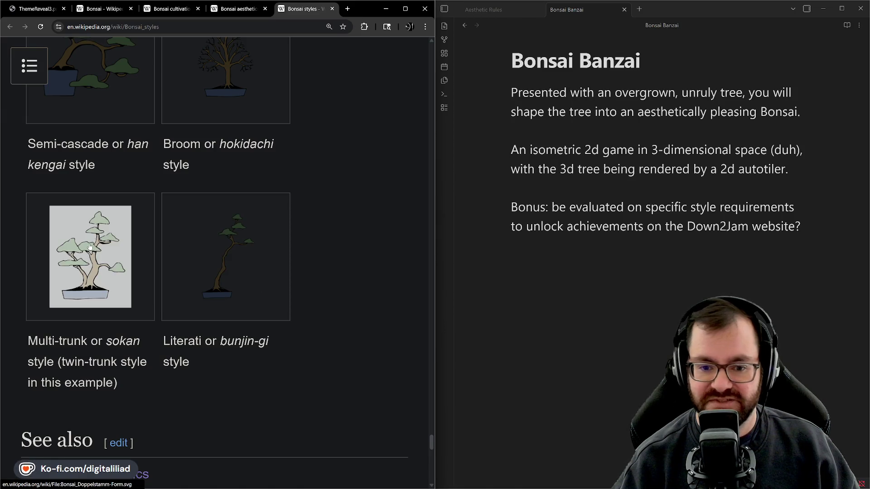
pyautogui.scroll(3, 104, 243)
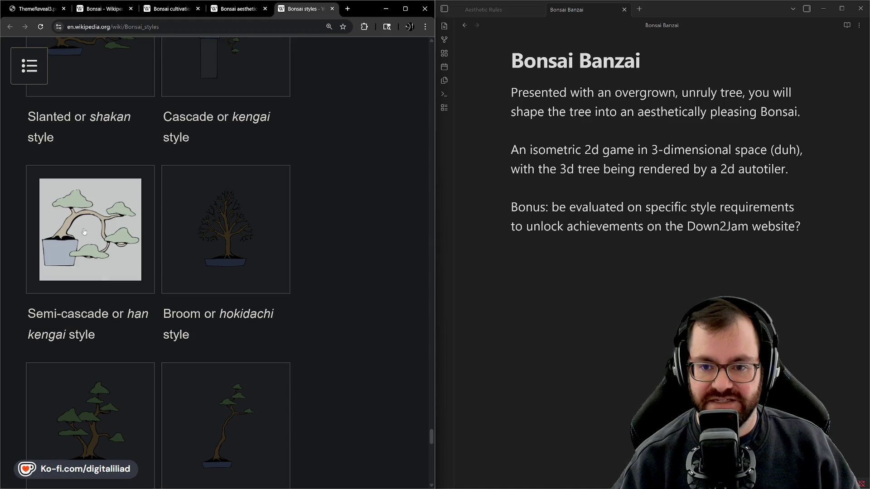
pyautogui.scroll(3, 84, 232)
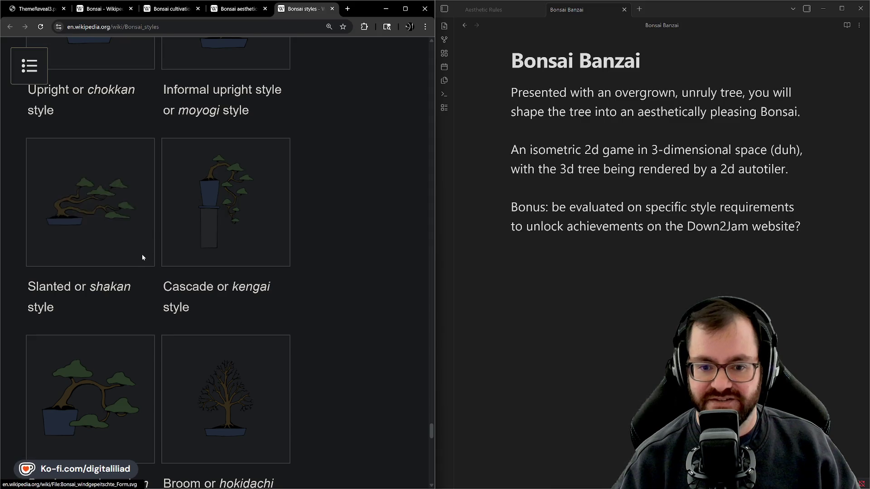
pyautogui.scroll(4, 142, 257)
pyautogui.scroll(-4, 219, 258)
pyautogui.scroll(3, 163, 143)
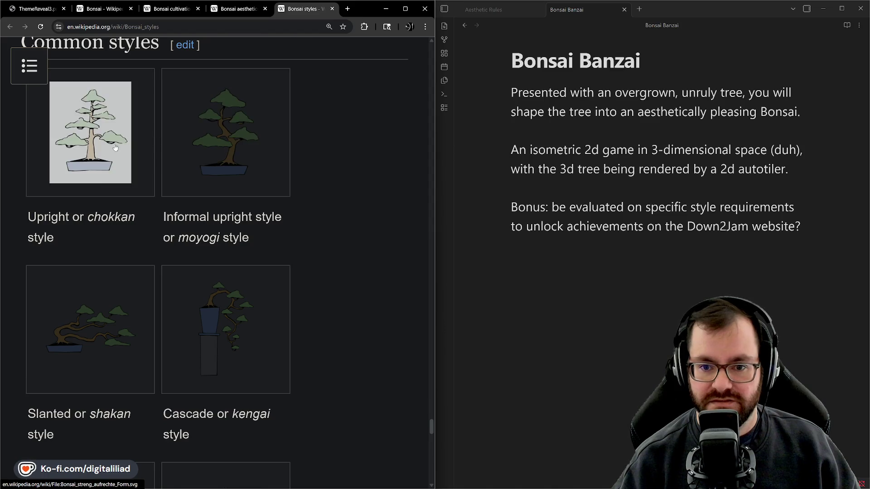
pyautogui.scroll(-5, 222, 136)
pyautogui.scroll(-4, 256, 161)
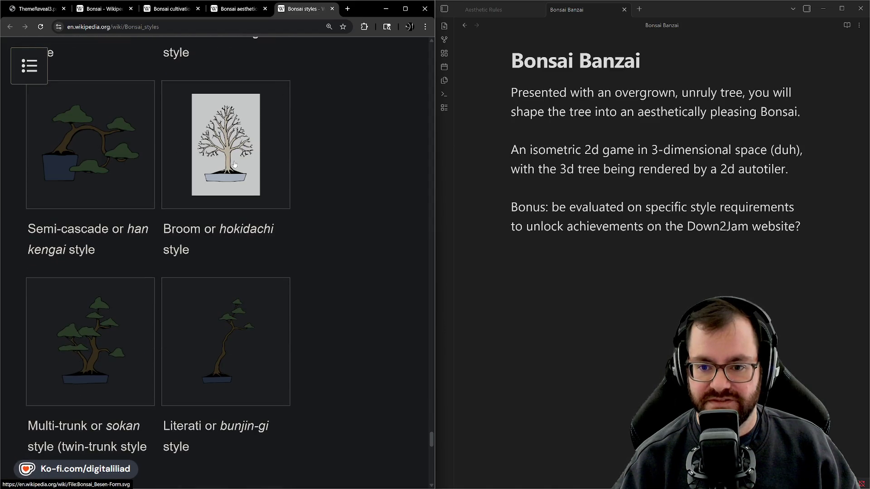
pyautogui.scroll(-2, 227, 199)
pyautogui.scroll(8, 219, 232)
pyautogui.scroll(3, 219, 231)
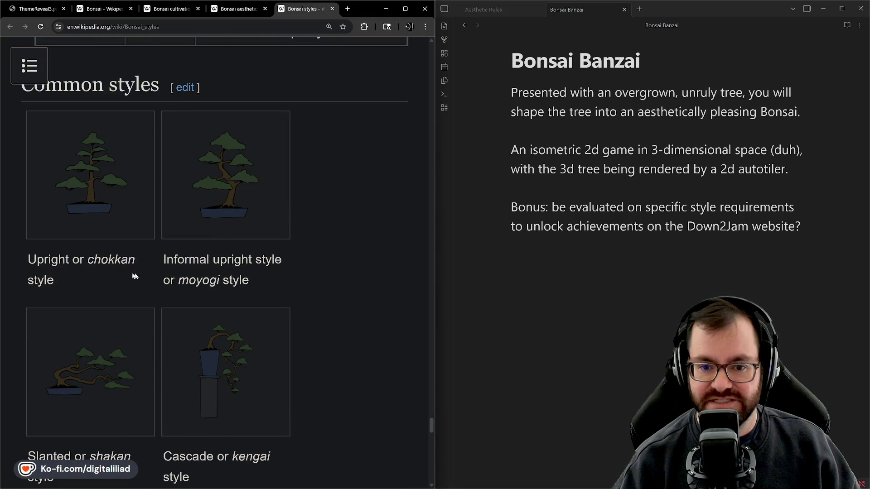
pyautogui.scroll(-5, 248, 193)
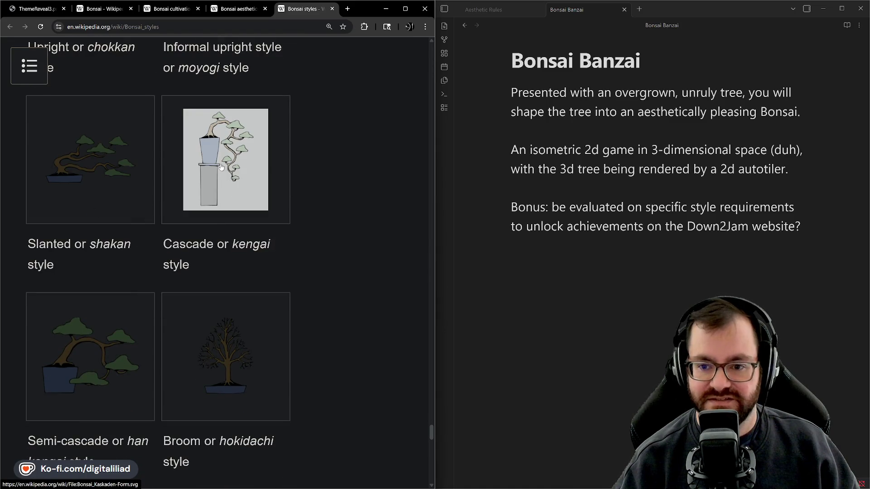
pyautogui.scroll(-3, 236, 186)
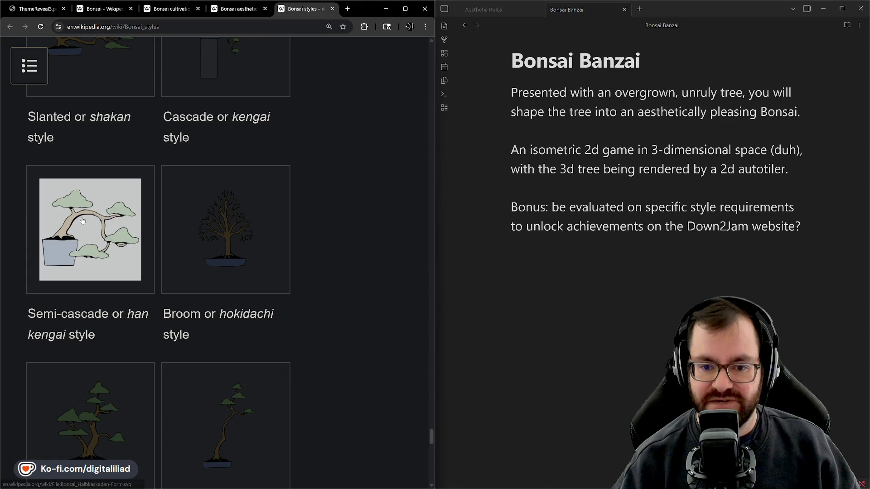
pyautogui.scroll(-2, 358, 184)
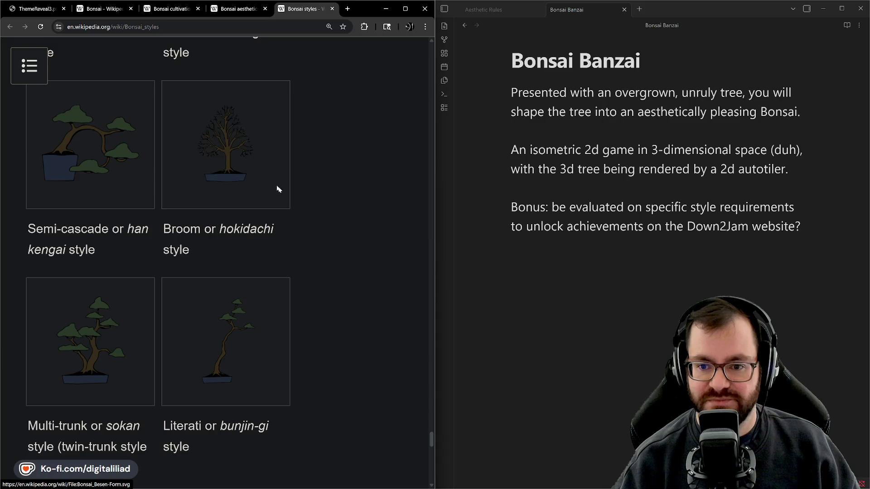
pyautogui.scroll(-3, 317, 226)
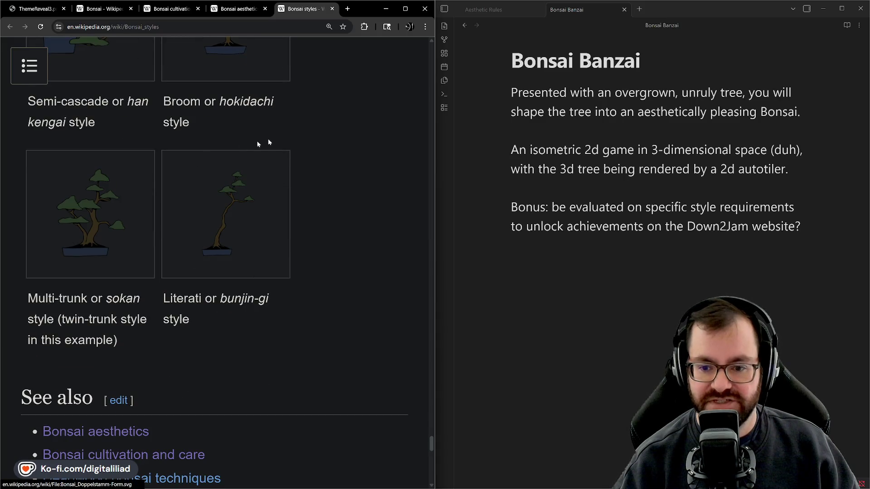
pyautogui.scroll(4, 379, 173)
pyautogui.scroll(4, 356, 198)
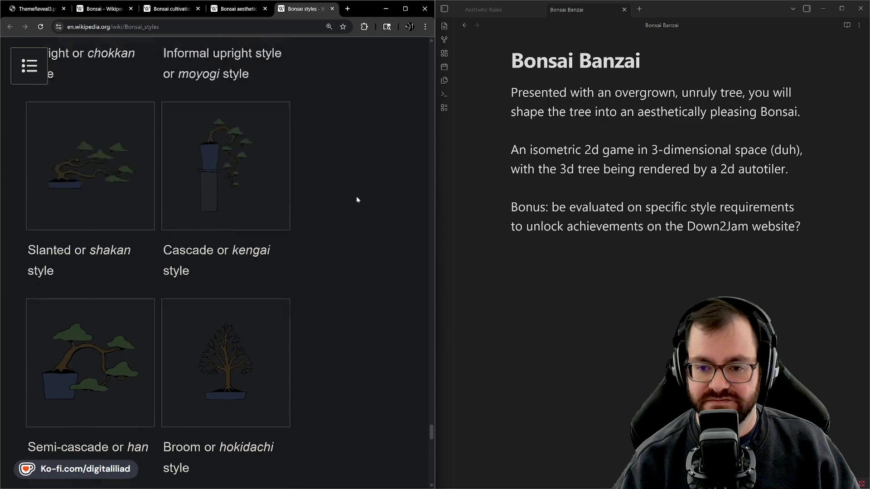
pyautogui.scroll(6, 290, 227)
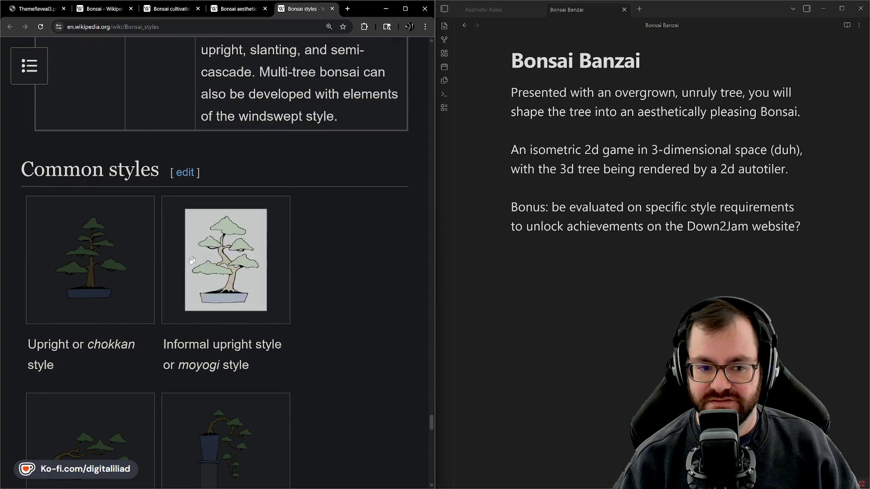
pyautogui.scroll(-3, 181, 297)
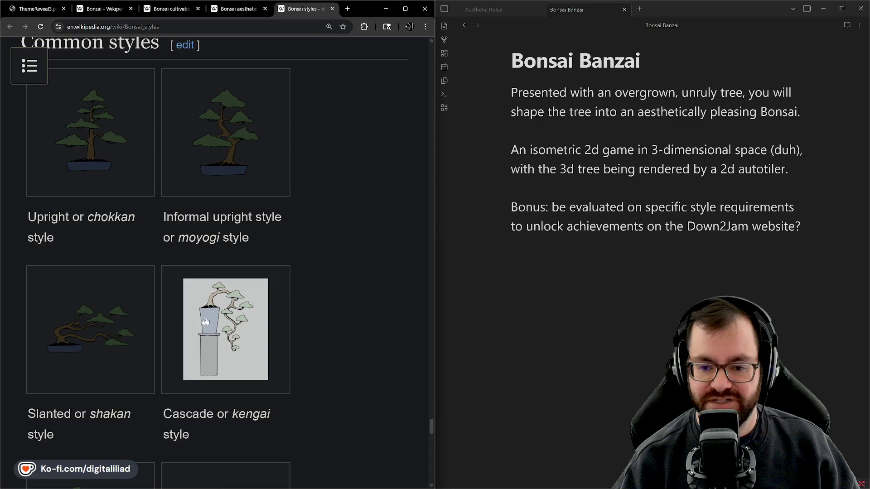
# Scroll back to the top of the article and switch to the ThemeReveal3 'Plants' image tab.
pyautogui.scroll(5, 368, 219)
pyautogui.scroll(5, 371, 259)
pyautogui.scroll(6, 276, 232)
pyautogui.scroll(10, 315, 286)
pyautogui.scroll(8, 314, 287)
pyautogui.scroll(8, 315, 287)
pyautogui.scroll(6, 314, 287)
pyautogui.scroll(5, 316, 287)
pyautogui.scroll(3, 317, 286)
pyautogui.scroll(8, 317, 286)
pyautogui.scroll(7, 316, 285)
pyautogui.scroll(5, 315, 284)
pyautogui.scroll(3, 314, 284)
pyautogui.scroll(4, 312, 281)
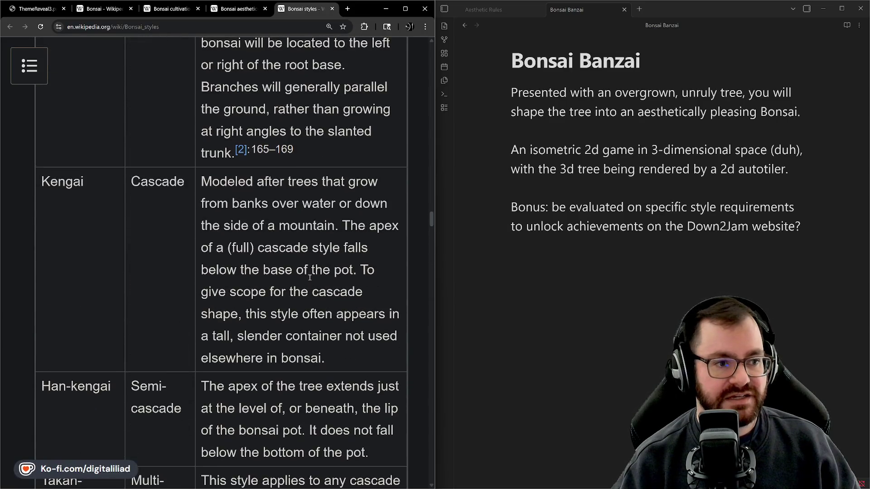
pyautogui.scroll(-4, 305, 272)
pyautogui.scroll(8, 304, 270)
pyautogui.scroll(6, 301, 268)
pyautogui.scroll(3, 299, 265)
pyautogui.scroll(-15, 300, 266)
pyautogui.scroll(1, 296, 263)
pyautogui.scroll(4, 294, 258)
pyautogui.scroll(10, 292, 254)
pyautogui.scroll(13, 298, 260)
pyautogui.scroll(2, 294, 259)
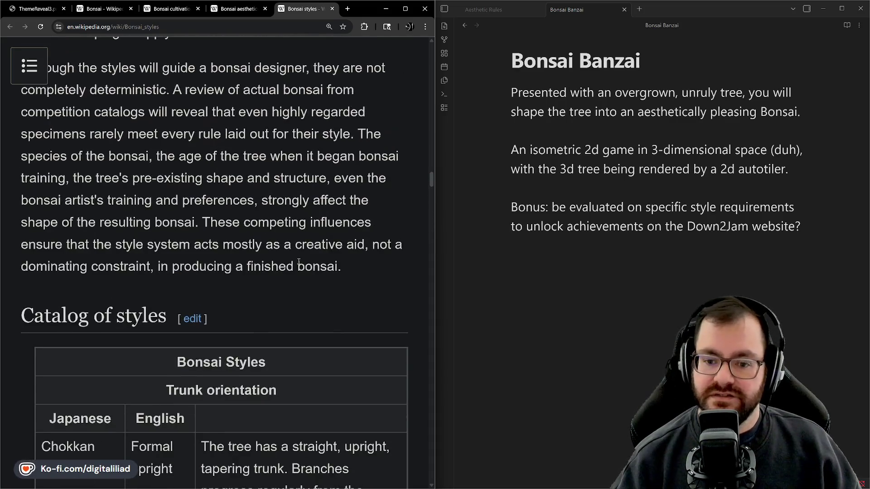
pyautogui.scroll(-2, 290, 254)
pyautogui.click(48, 8)
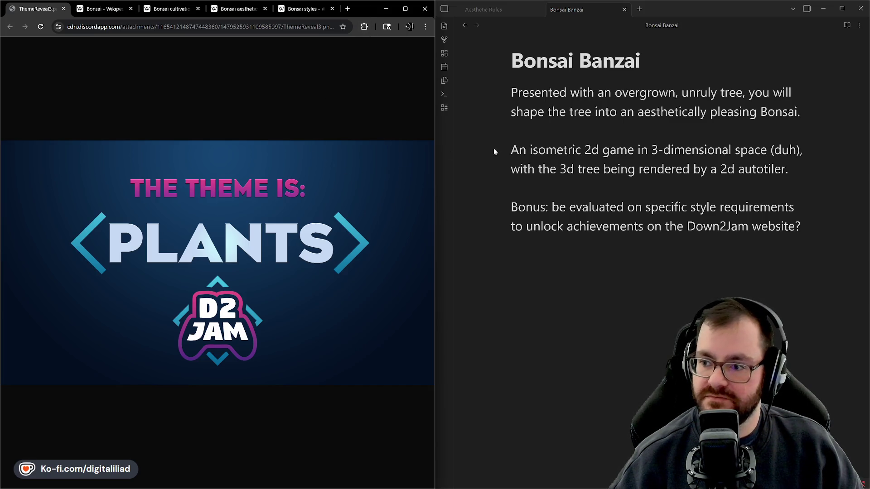
pyautogui.click(568, 22)
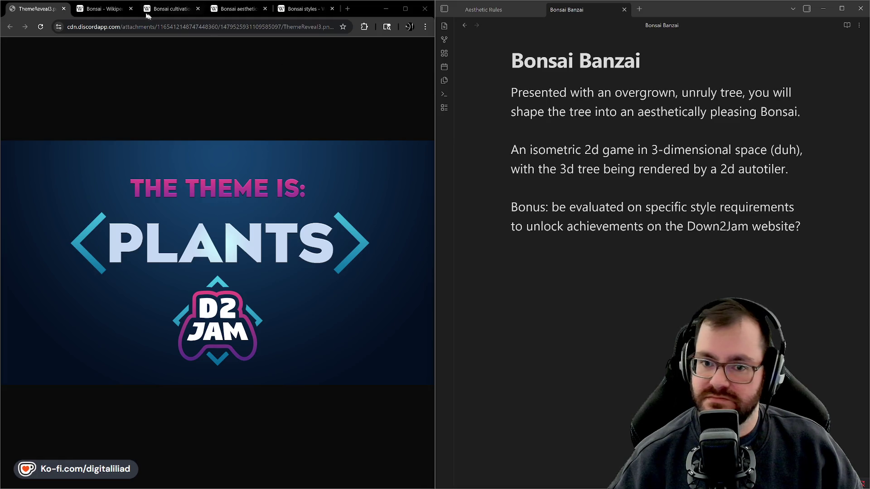
# Glance at the Aesthetic Rules and Bonsai Banzai notes, then return to the Godot editor.
pyautogui.click(366, 10)
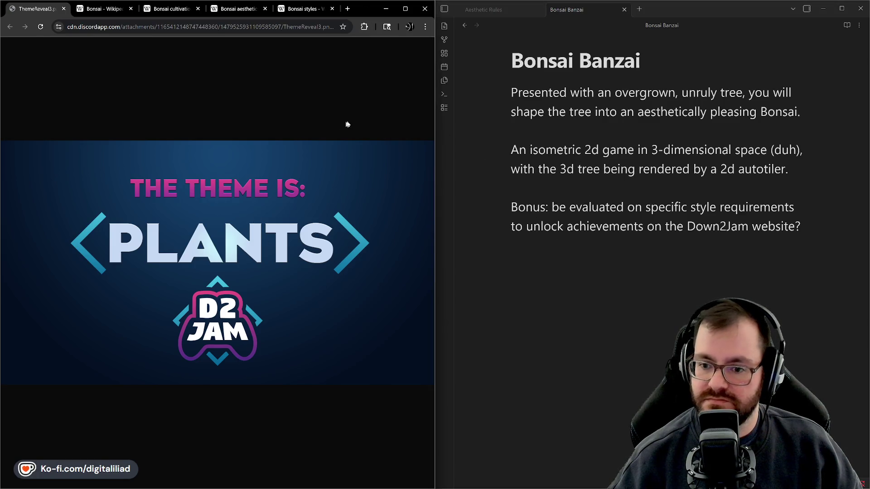
pyautogui.click(523, 16)
pyautogui.click(522, 15)
pyautogui.click(559, 10)
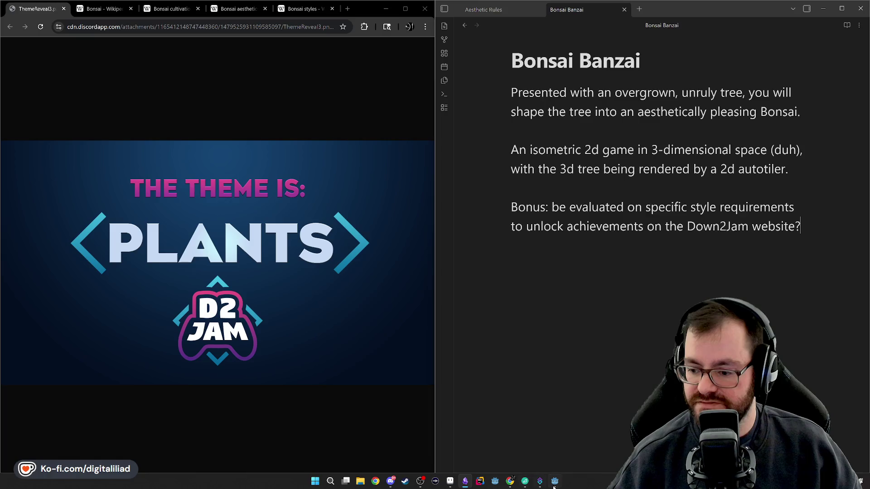
pyautogui.click(555, 483)
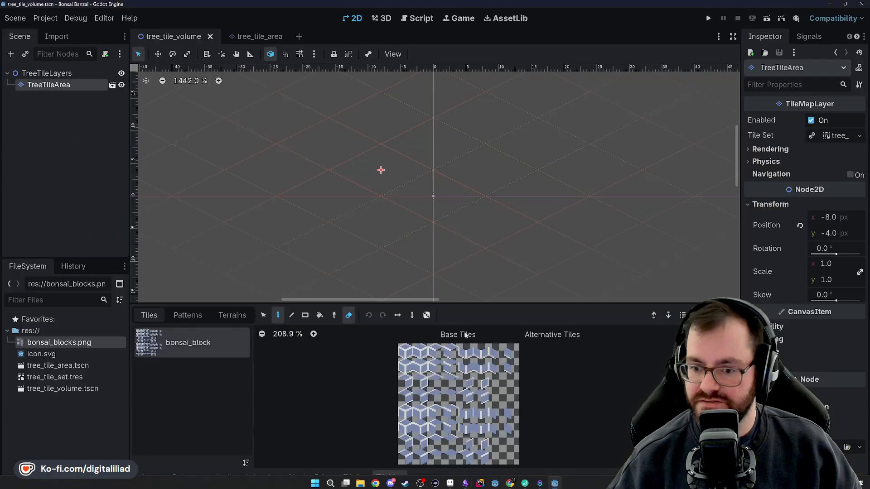
pyautogui.scroll(-5, 410, 163)
pyautogui.scroll(-4, 413, 171)
pyautogui.scroll(-2, 414, 172)
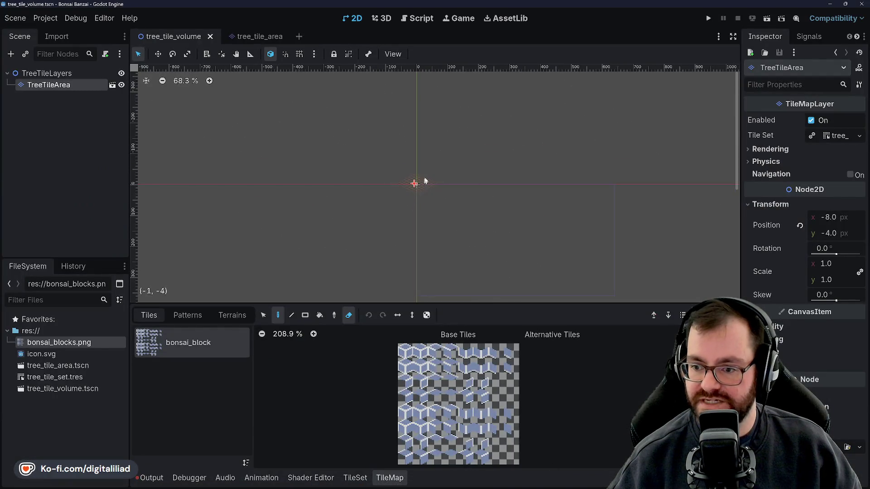
pyautogui.scroll(6, 410, 226)
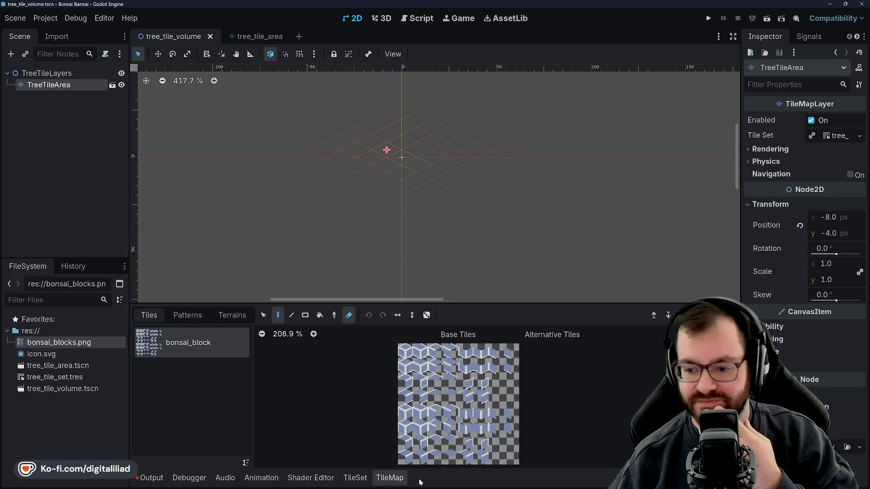
pyautogui.click(383, 479)
pyautogui.click(389, 478)
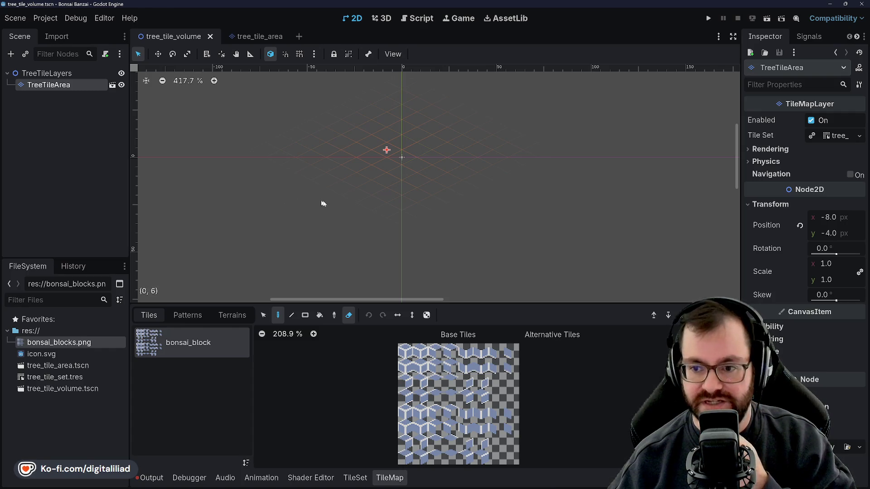
pyautogui.scroll(2, 344, 211)
pyautogui.scroll(4, 431, 170)
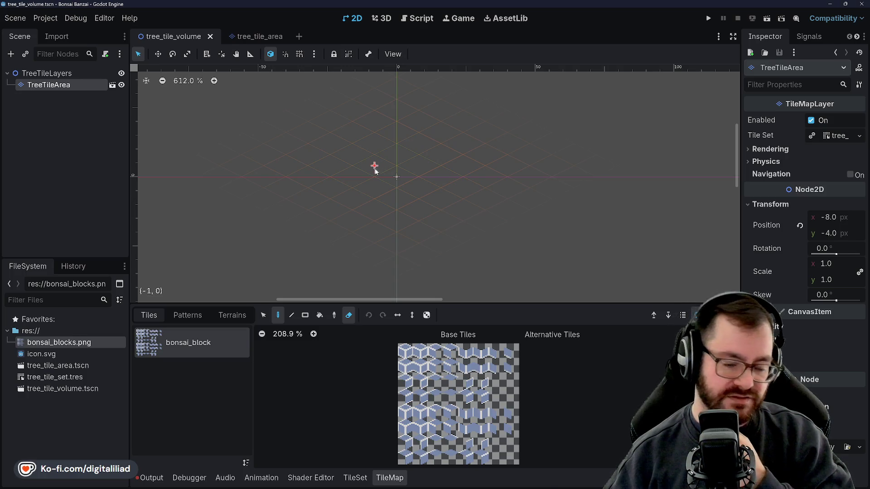
# Minimize Godot to view the Plants theme image and notes, later switching to Discord's general chat.
pyautogui.click(832, 4)
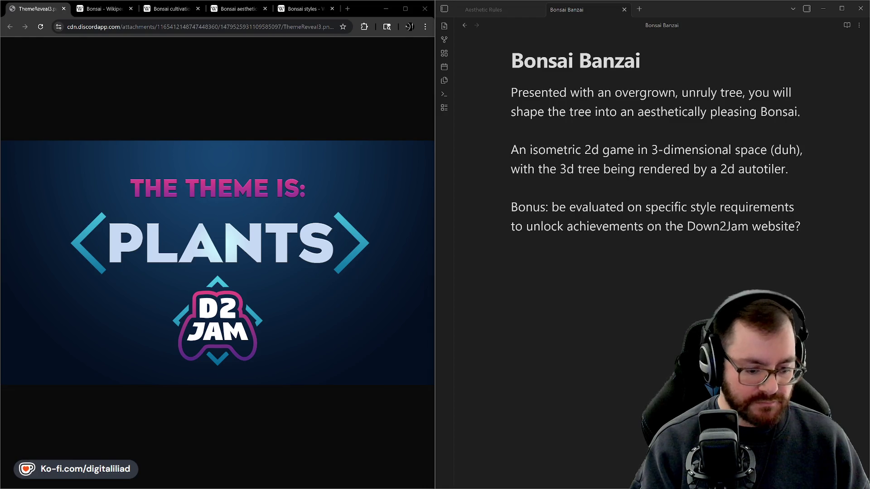
pyautogui.hotkey('alt', 'Tab')
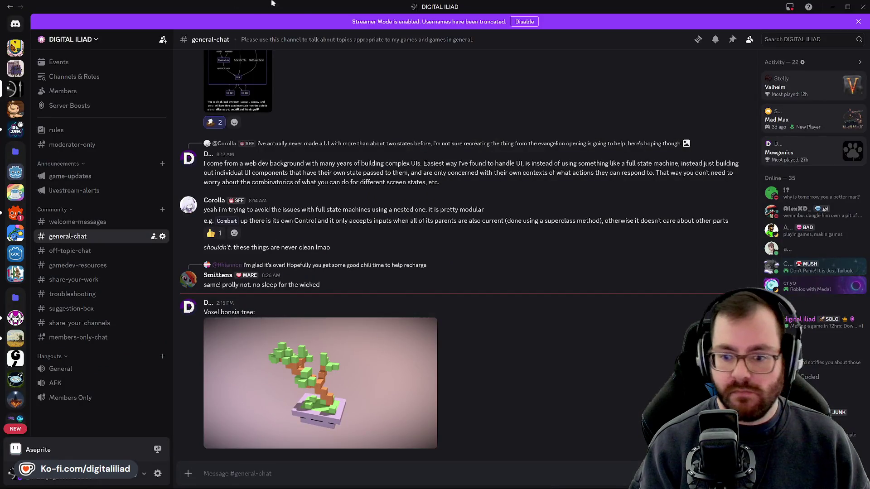
pyautogui.hotkey('alt', 'Tab')
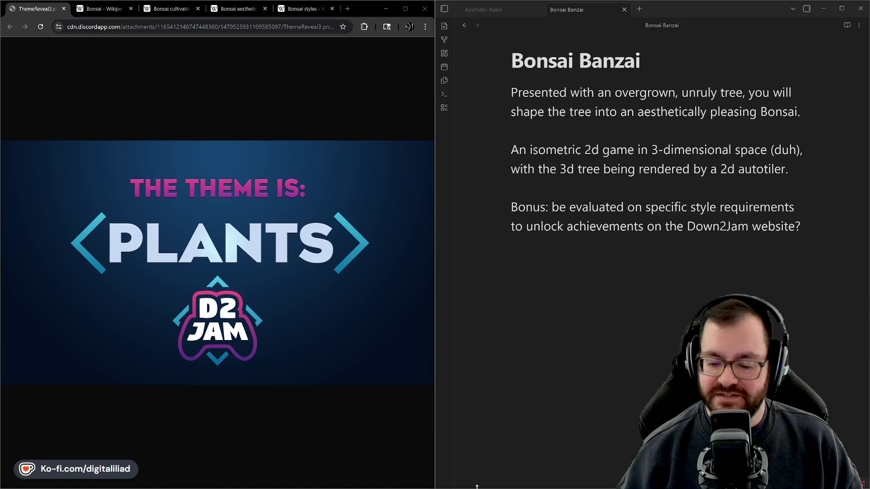
pyautogui.moveTo(476, 486)
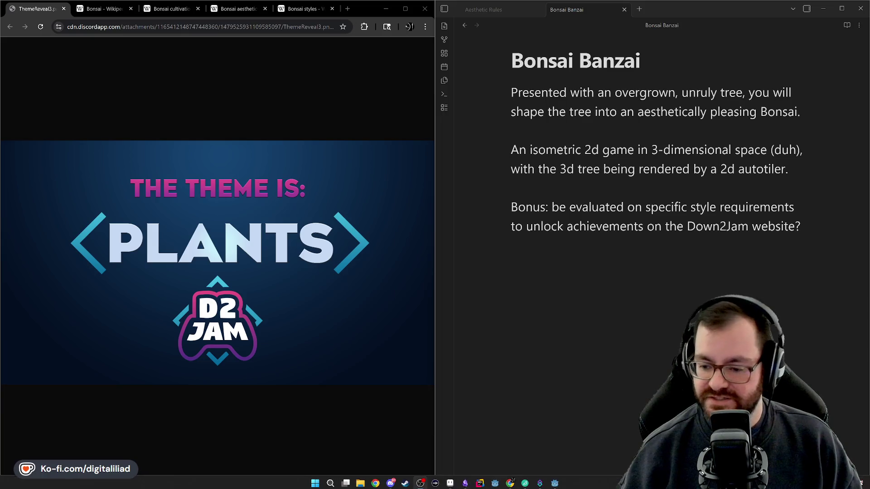
# Show the Background layer of the bonsai_blocks atlas in Aseprite, recenter it, then return to Godot.
pyautogui.click(424, 483)
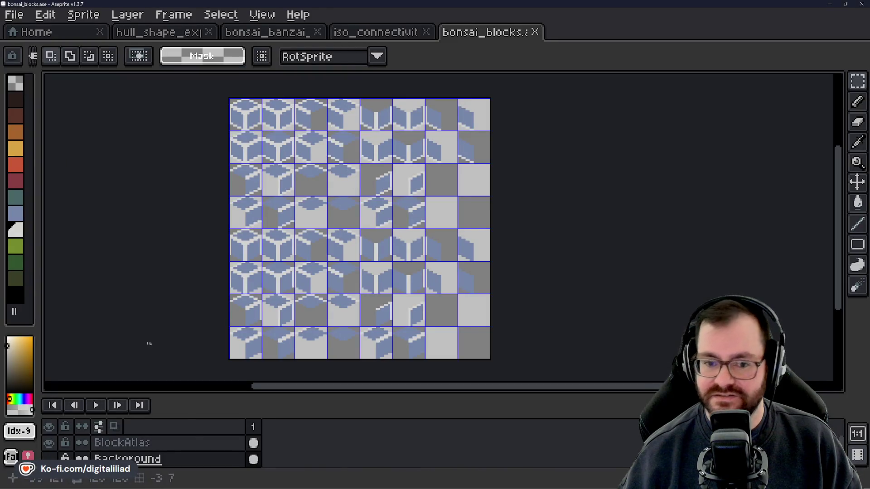
pyautogui.click(49, 459)
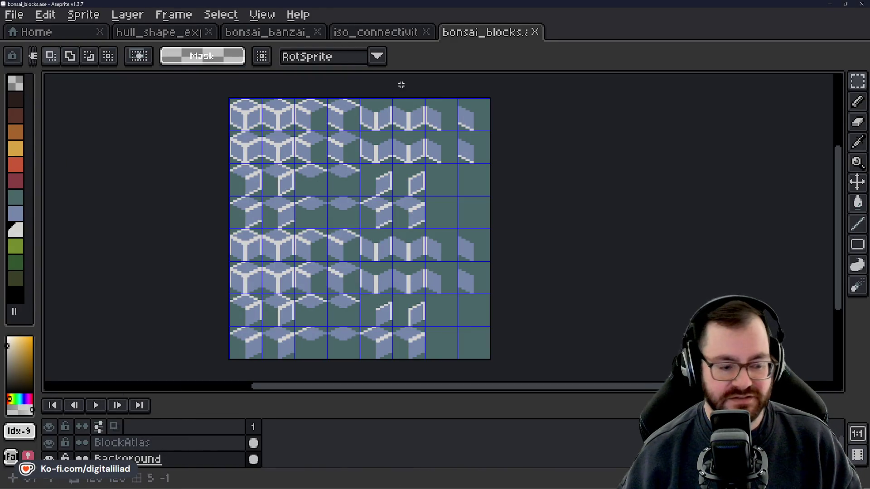
pyautogui.scroll(1, 266, 116)
pyautogui.scroll(1, 266, 116)
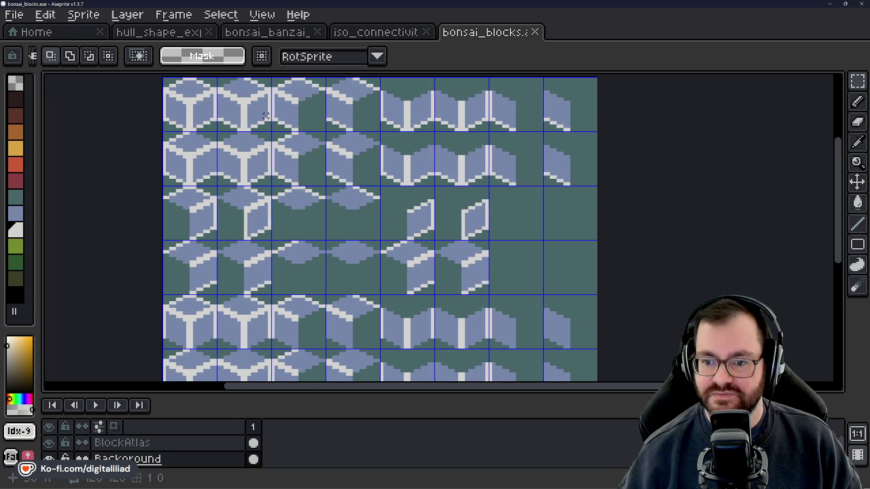
pyautogui.scroll(-5, 355, 161)
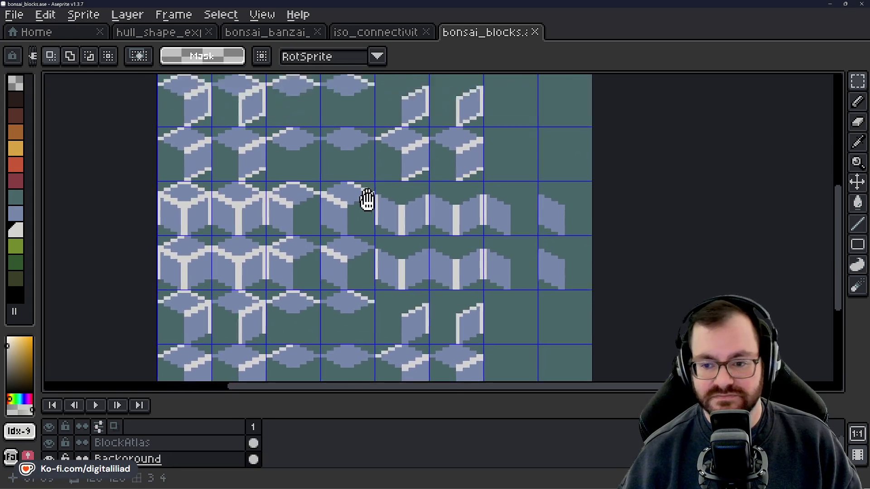
pyautogui.moveTo(367, 200); pyautogui.dragTo(362, 201)
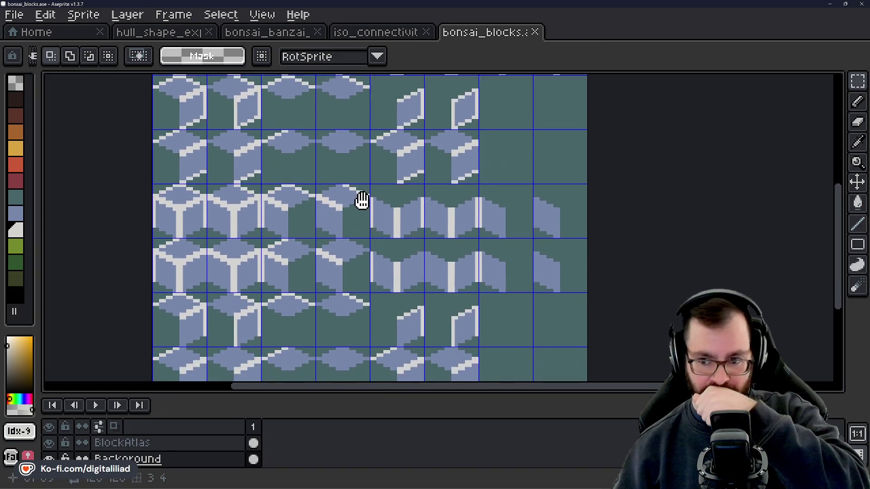
pyautogui.scroll(-2, 361, 201)
pyautogui.moveTo(361, 201)
pyautogui.mouseDown()
pyautogui.moveTo(362, 232)
pyautogui.moveTo(405, 236)
pyautogui.mouseUp()
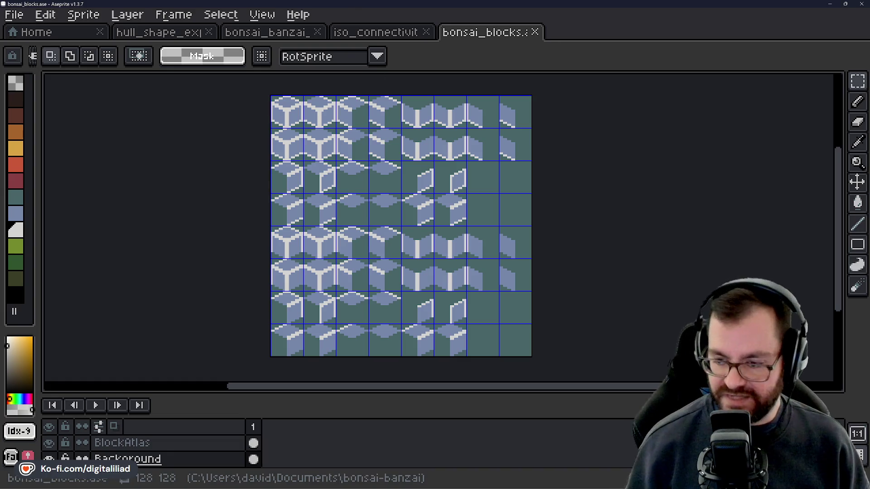
pyautogui.moveTo(474, 474)
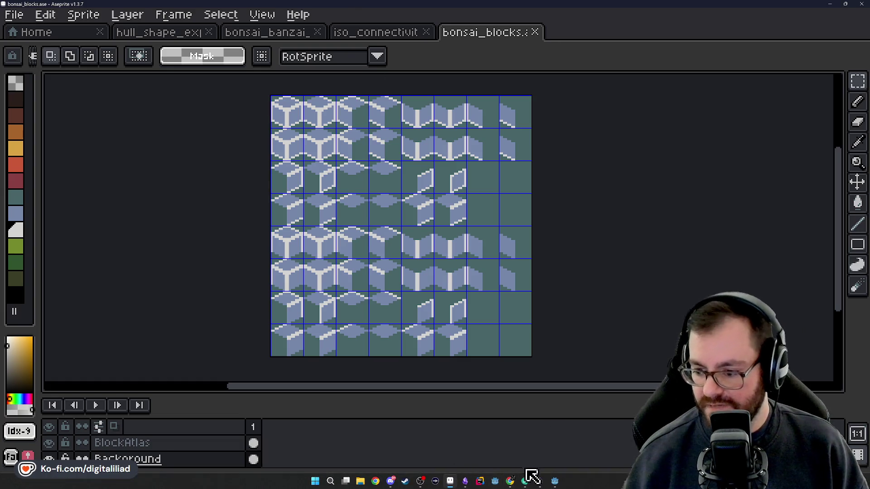
pyautogui.click(560, 486)
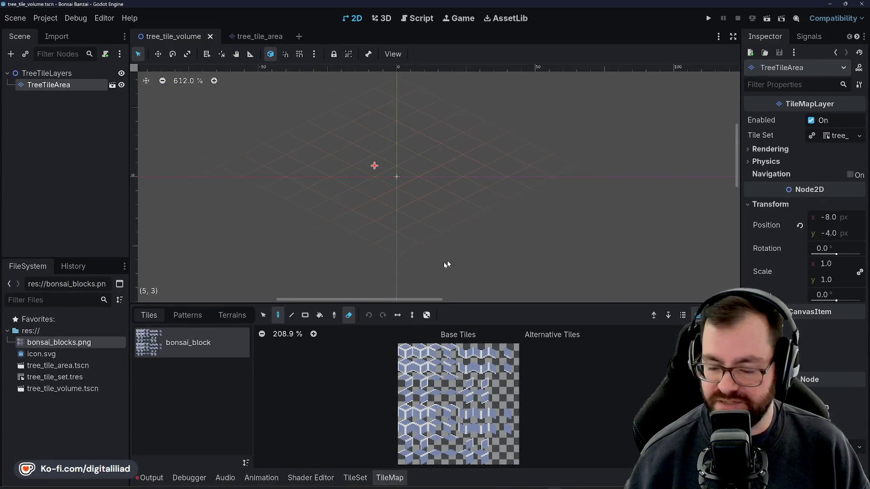
# Rename the TreeTileArea tile layer under TreeTileLayers to TreeTileArea0.
pyautogui.click(69, 103)
pyautogui.click(50, 74)
pyautogui.click(50, 85)
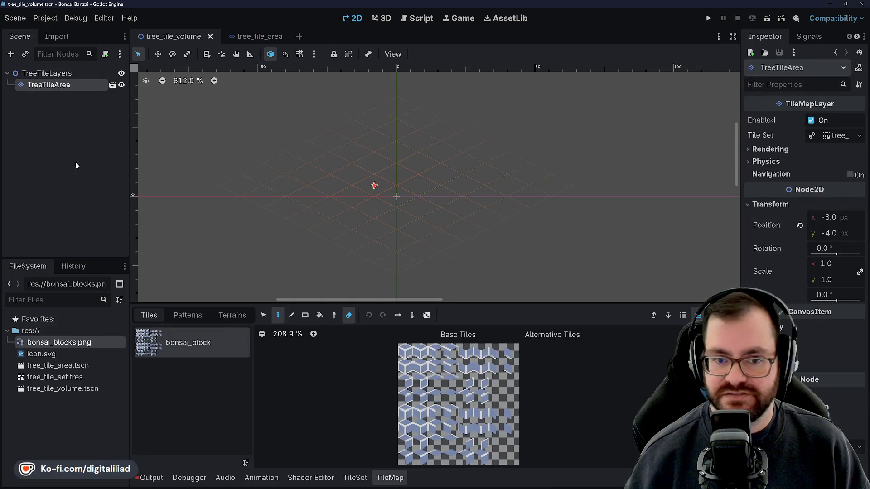
pyautogui.click(75, 86)
pyautogui.click(83, 85)
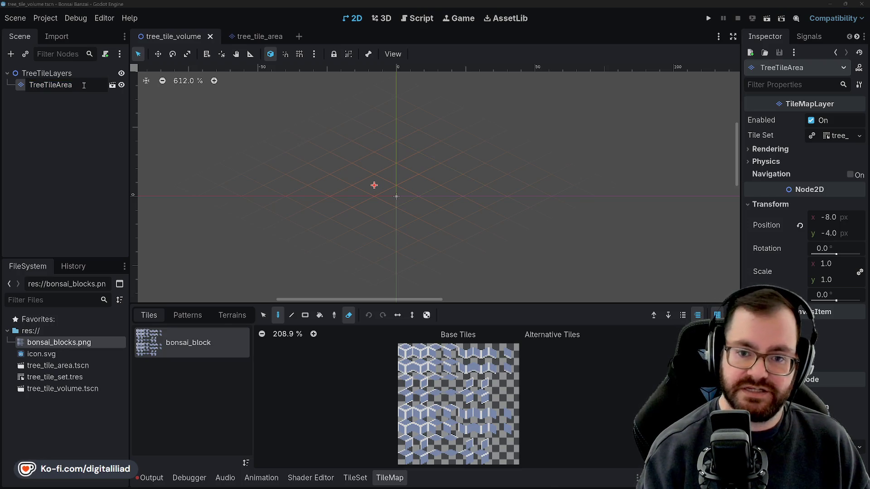
pyautogui.write('0')
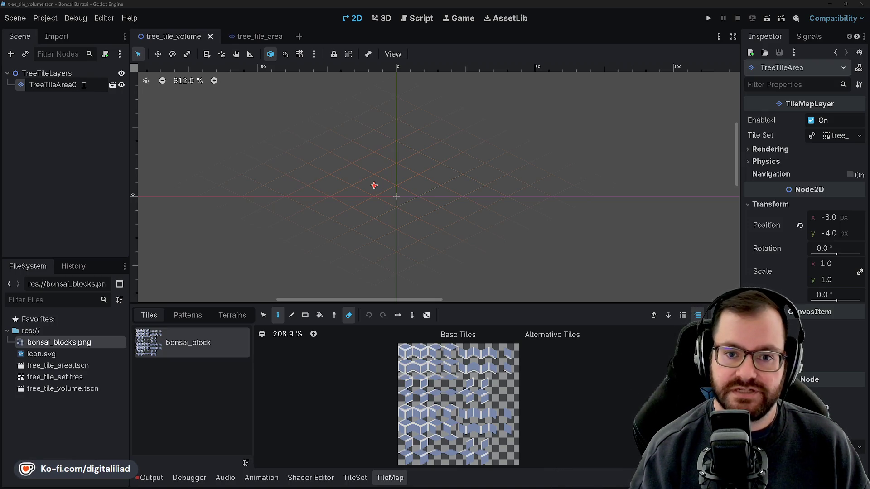
pyautogui.press('Return')
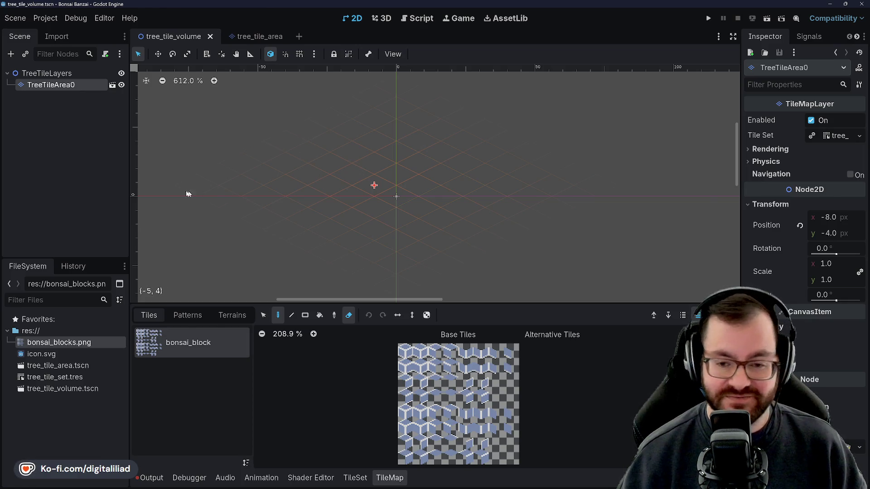
pyautogui.click(67, 145)
# Look over TreeTileArea0's Transform, Visibility and Ordering properties, briefly checking the tree_tile_area scene.
pyautogui.click(62, 73)
pyautogui.click(54, 84)
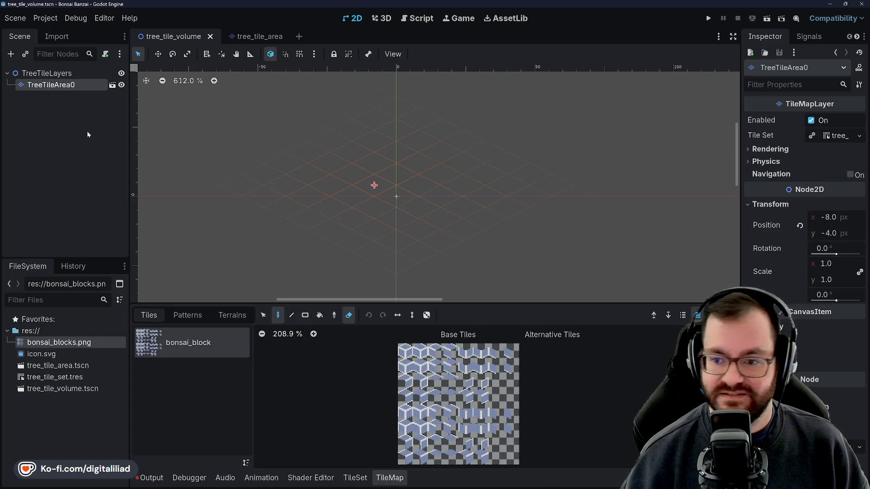
pyautogui.click(748, 204)
pyautogui.click(752, 235)
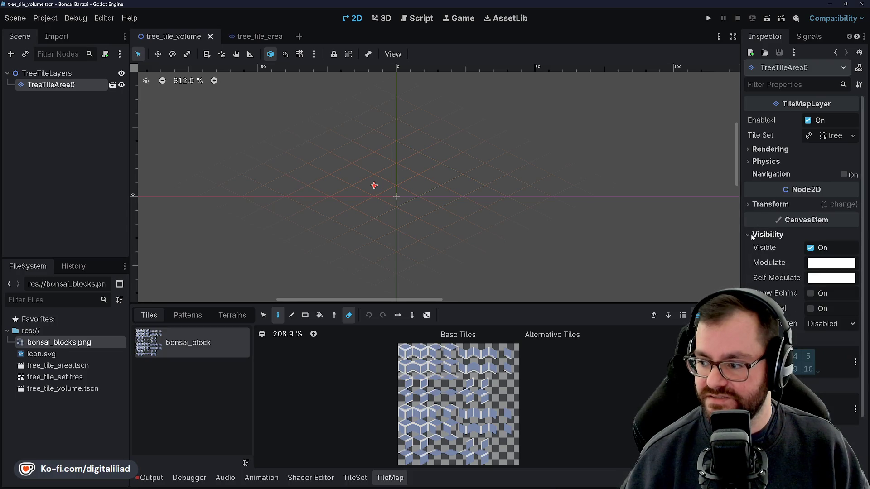
pyautogui.click(751, 233)
pyautogui.click(753, 247)
pyautogui.click(753, 247)
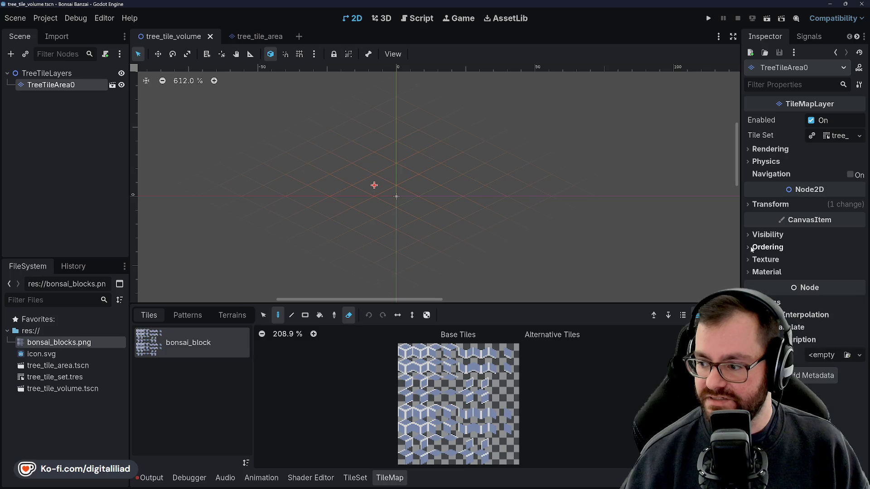
pyautogui.click(247, 38)
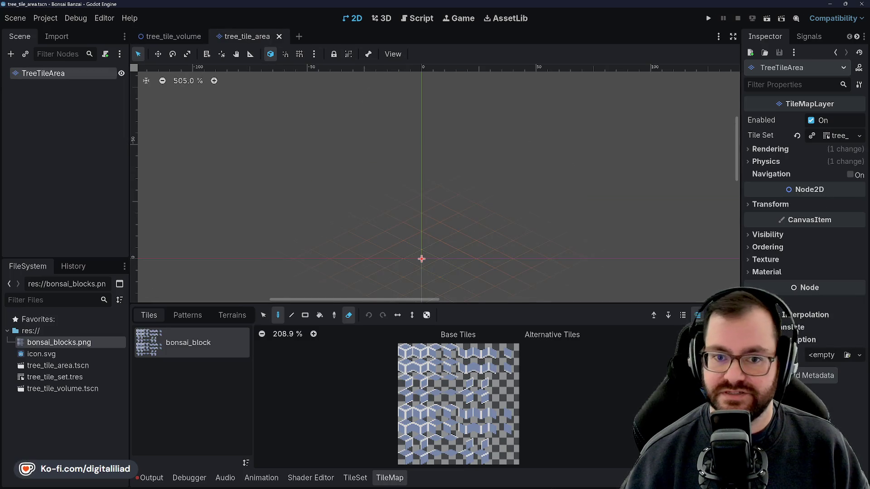
pyautogui.click(171, 36)
# Turn on Y Sort Enabled for the TreeTileLayers root and save tree_tile_volume.
pyautogui.click(47, 73)
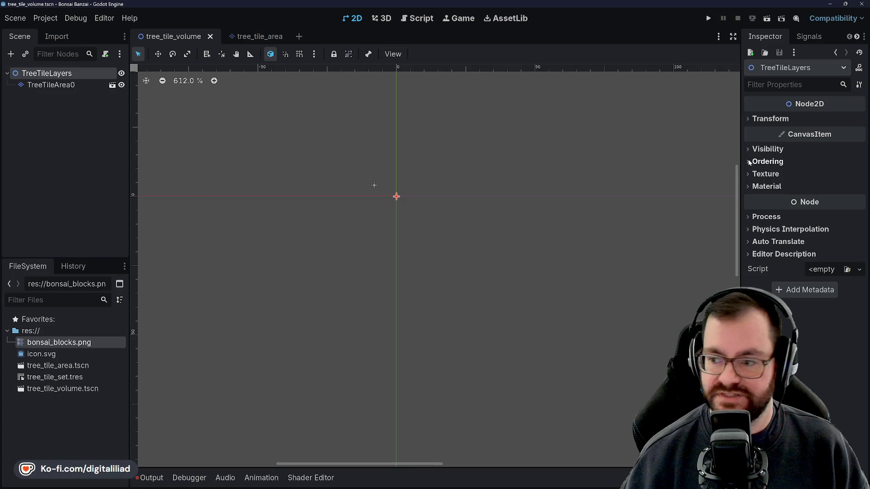
pyautogui.click(767, 162)
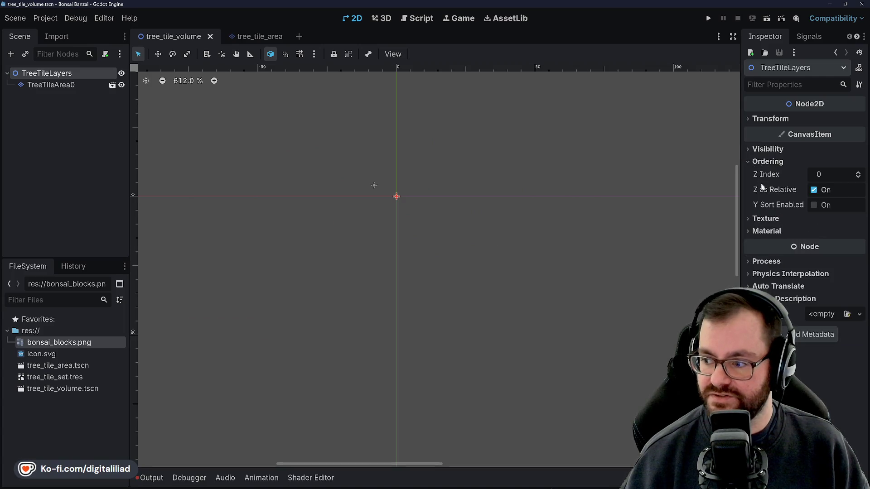
pyautogui.moveTo(766, 207)
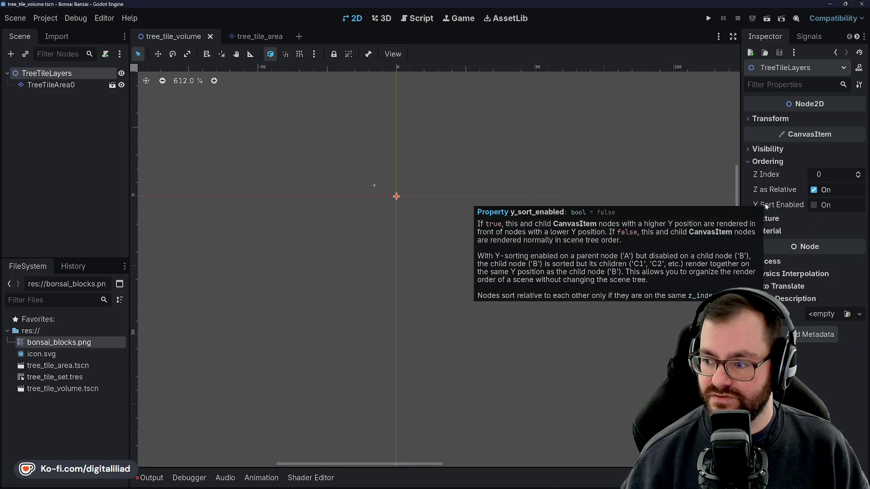
pyautogui.click(813, 205)
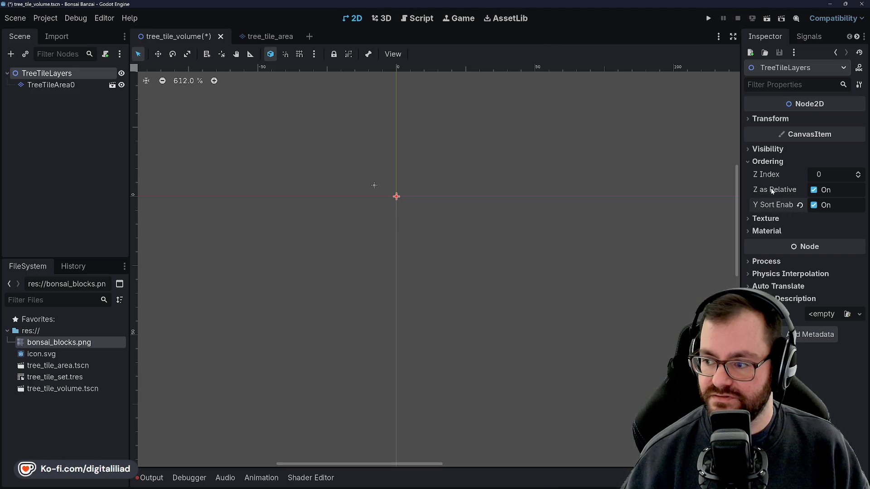
pyautogui.moveTo(772, 191)
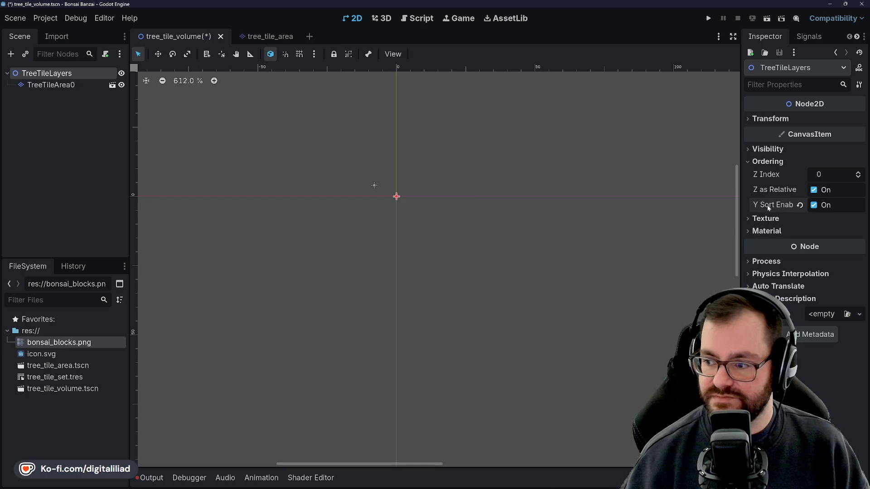
pyautogui.hotkey('ctrl', 's')
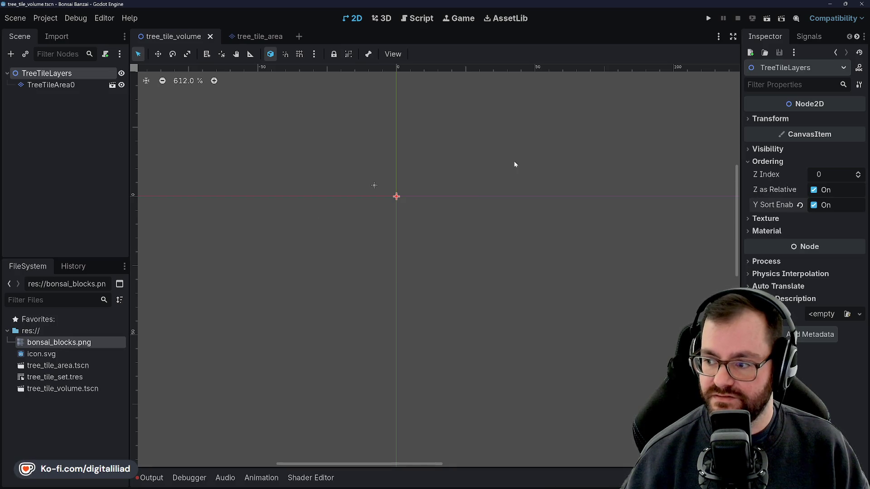
pyautogui.click(68, 86)
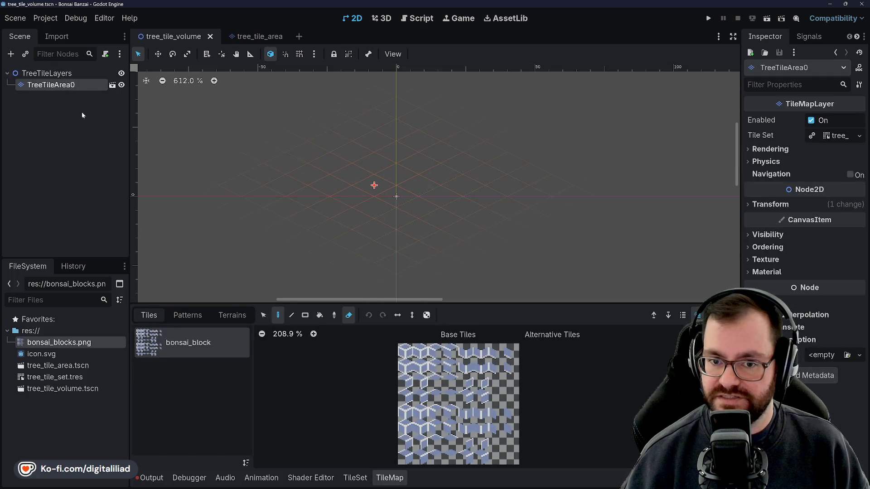
# Rename the root TreeTileLayers to TreeTileVolume and the tile layer to TreeTileAreaZ0, then save the scene.
pyautogui.click(47, 73)
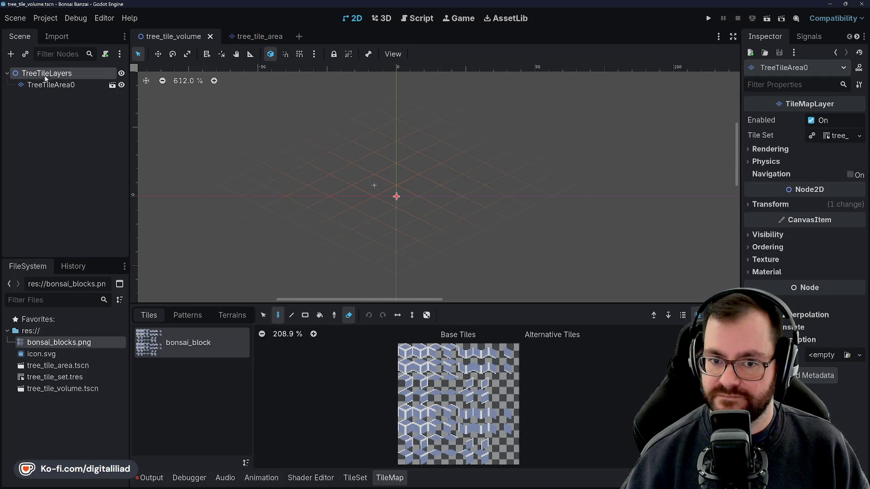
pyautogui.click(59, 75)
pyautogui.doubleClick(74, 73)
pyautogui.write('Volume')
pyautogui.press('Return')
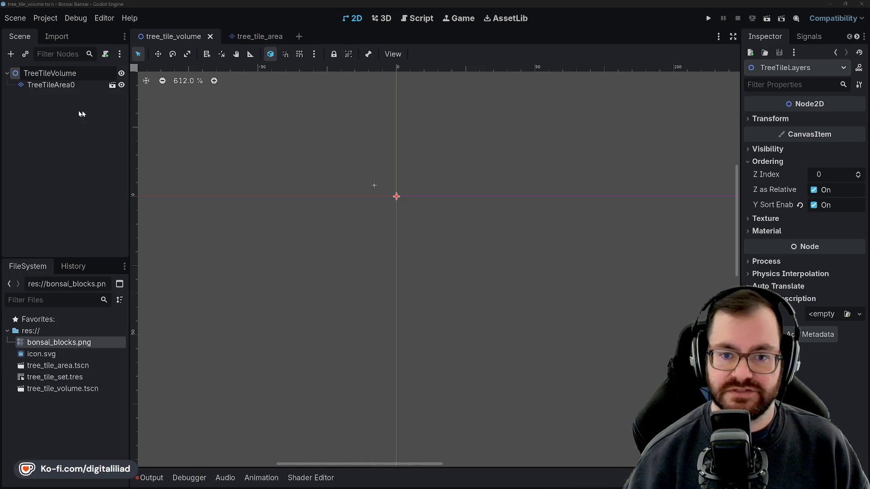
pyautogui.click(73, 85)
pyautogui.write('Z')
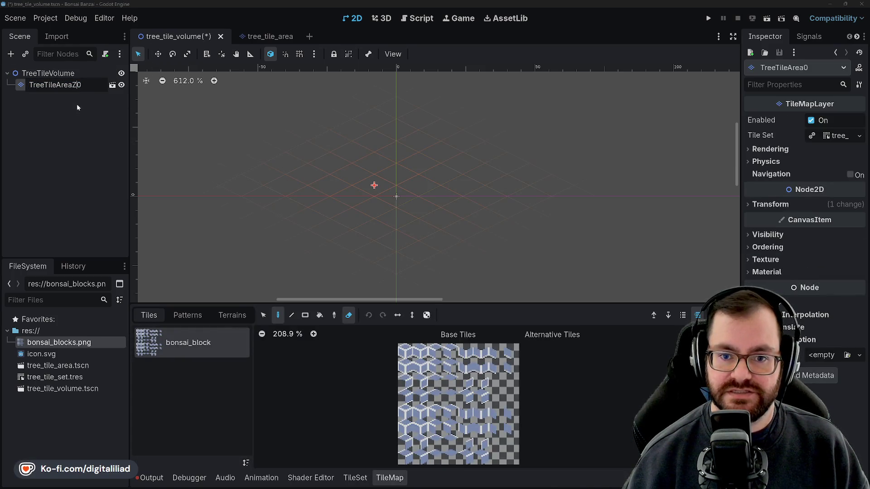
pyautogui.click(77, 106)
pyautogui.hotkey('ctrl', 's')
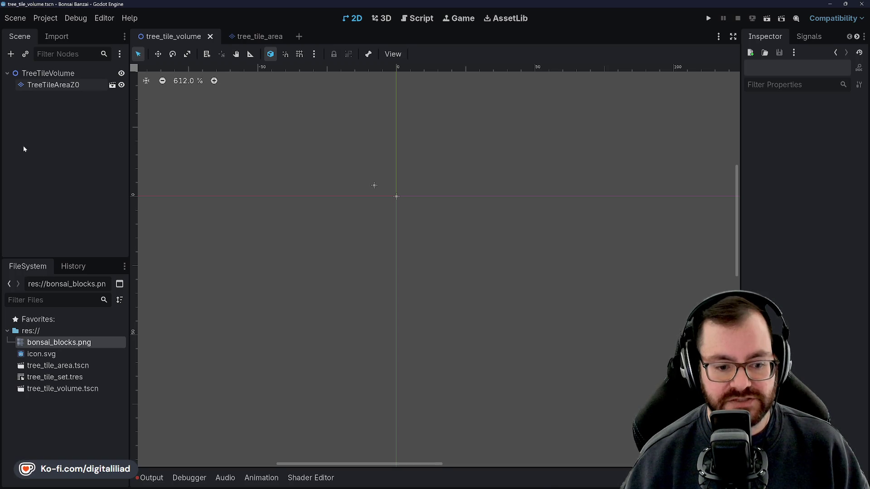
# Duplicate TreeTileAreaZ0 into a second layer, TreeTileAreaZ1, and inspect its transform settings.
pyautogui.click(46, 73)
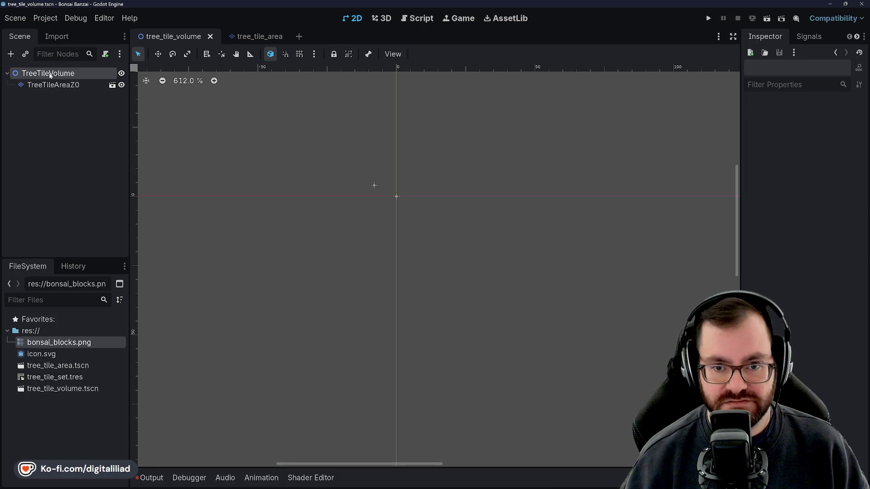
pyautogui.click(54, 85)
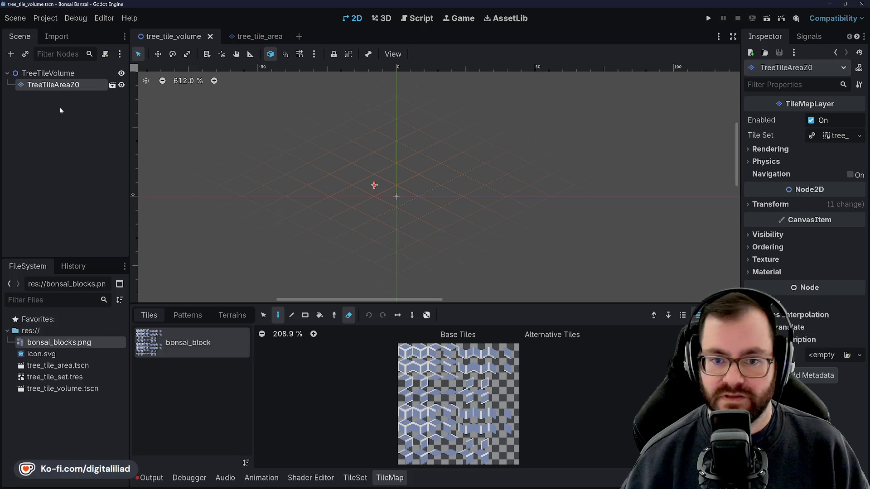
pyautogui.hotkey('ctrl', 'd')
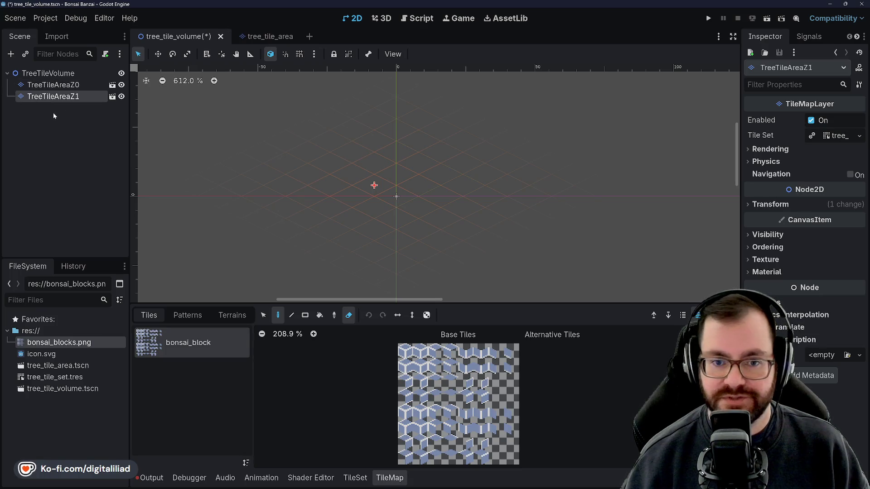
pyautogui.moveTo(354, 159); pyautogui.dragTo(358, 207)
pyautogui.moveTo(453, 225); pyautogui.dragTo(473, 187)
pyautogui.scroll(6, 399, 208)
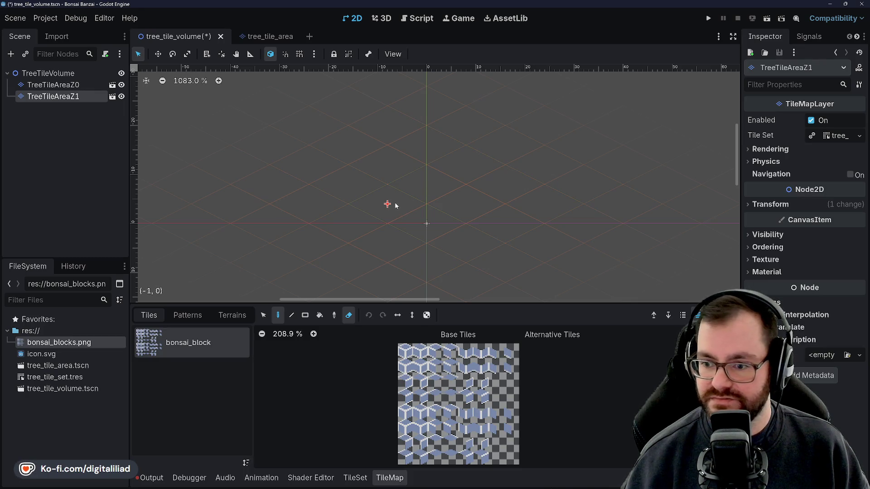
pyautogui.click(751, 204)
pyautogui.click(751, 204)
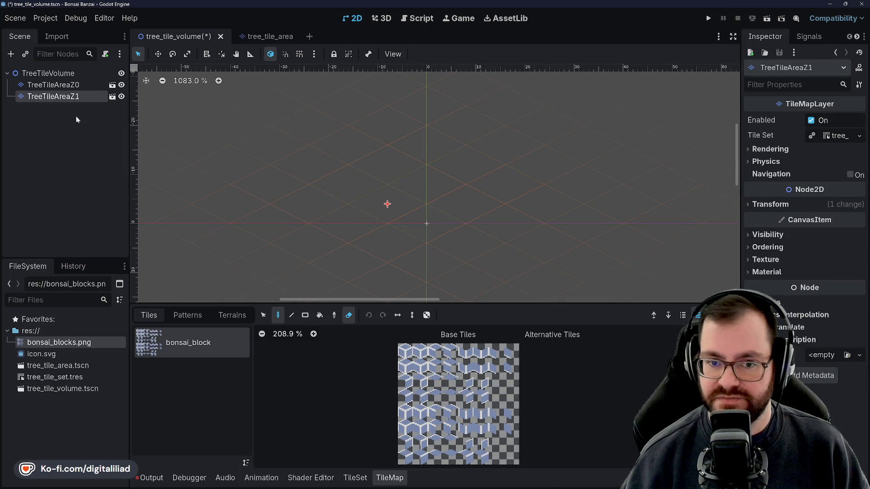